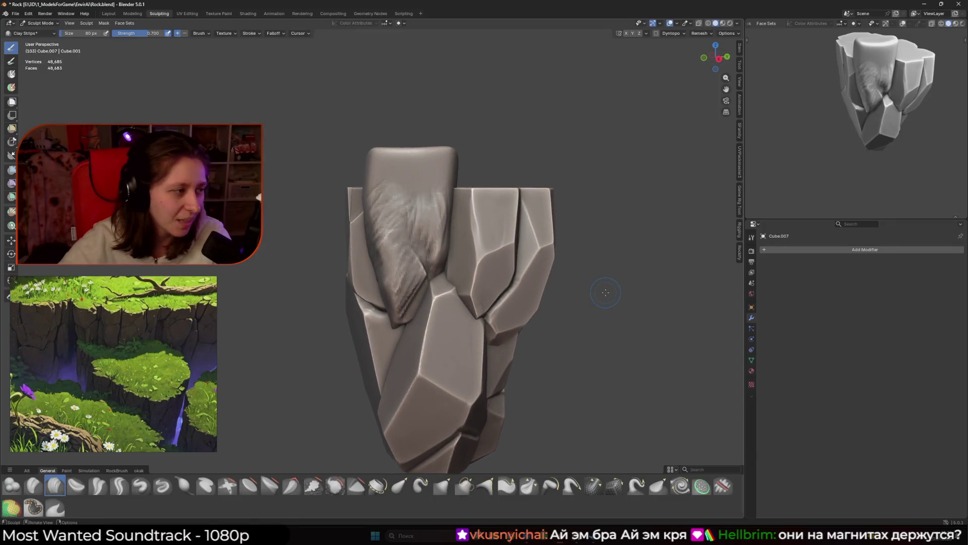
Step: Shrink the sculpt brush to 60 px
middle_drag(432, 235, 421, 252)
key(f)
click(415, 261)
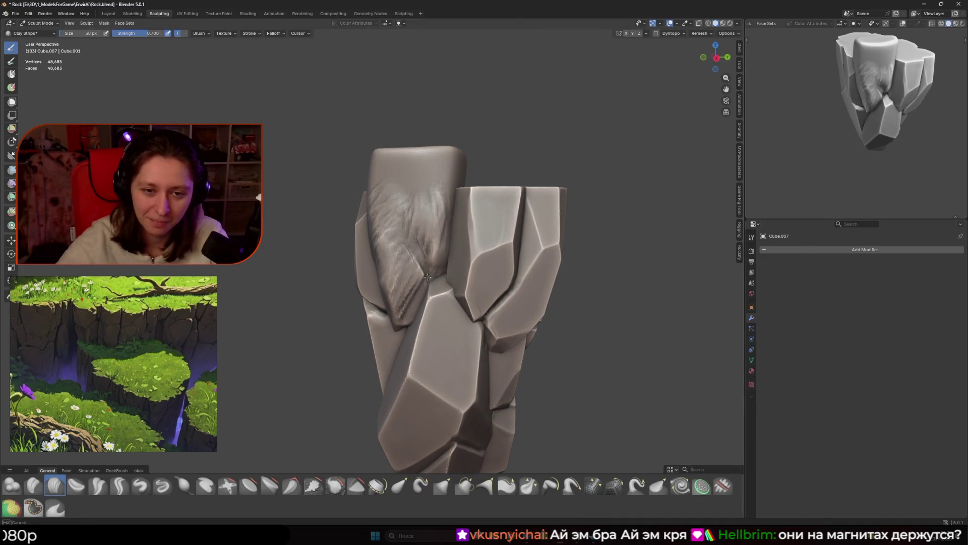
click(499, 257)
Step: In front view, slice Cube.007's top flat with a horizontal Line Project cut
middle_drag(499, 258, 516, 256)
click(11, 156)
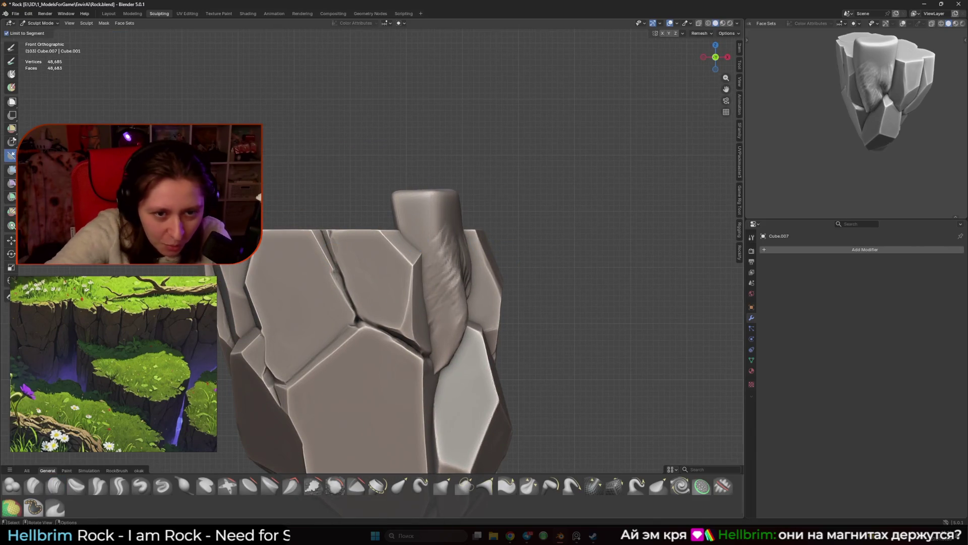
mouse_move(274, 222)
mouse_down()
mouse_move(476, 201)
mouse_move(509, 228)
mouse_up()
middle_drag(510, 228, 514, 250)
Step: Switch to Cube.005 and cut its top flat along a horizontal line in front view
key(ctrl+z)
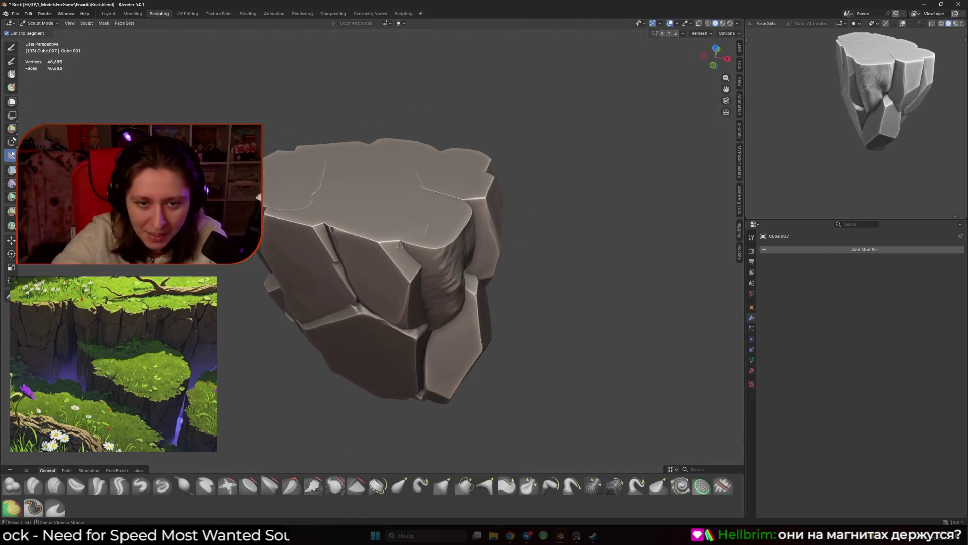
key(KP_1)
scroll(397, 288, up, 4)
mouse_move(268, 220)
mouse_down()
mouse_move(532, 206)
mouse_move(531, 230)
mouse_up()
mouse_move(532, 230)
middle_down()
mouse_move(534, 244)
mouse_move(500, 226)
middle_up()
Step: Recentre the front view, make another flat cut across the rock top, and return to Cube.007
scroll(479, 223, up, 3)
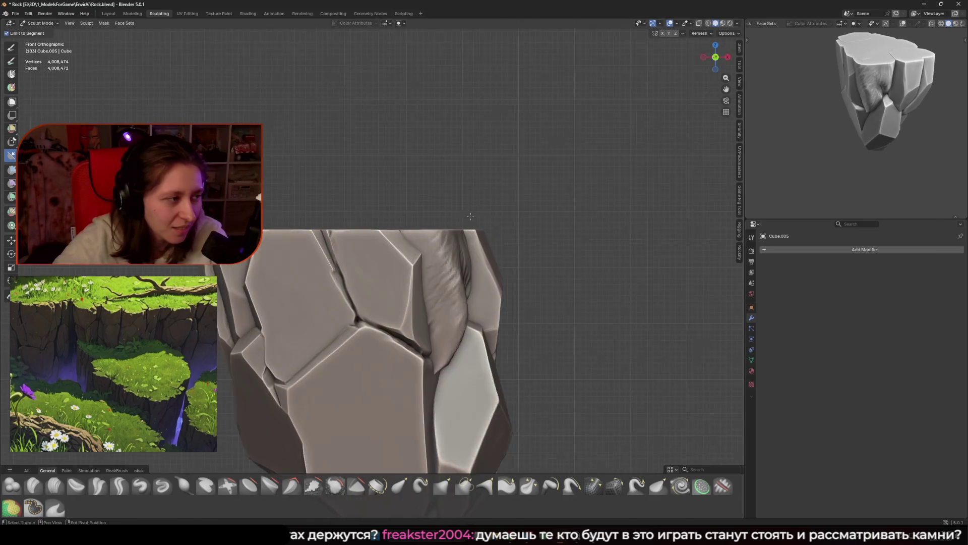
alt+middle_click(381, 244)
mouse_move(323, 217)
mouse_down()
mouse_move(548, 205)
mouse_move(553, 232)
mouse_move(581, 244)
mouse_up()
mouse_move(504, 216)
middle_down()
mouse_move(427, 264)
mouse_move(518, 229)
mouse_move(389, 287)
middle_up()
key(alt+q)
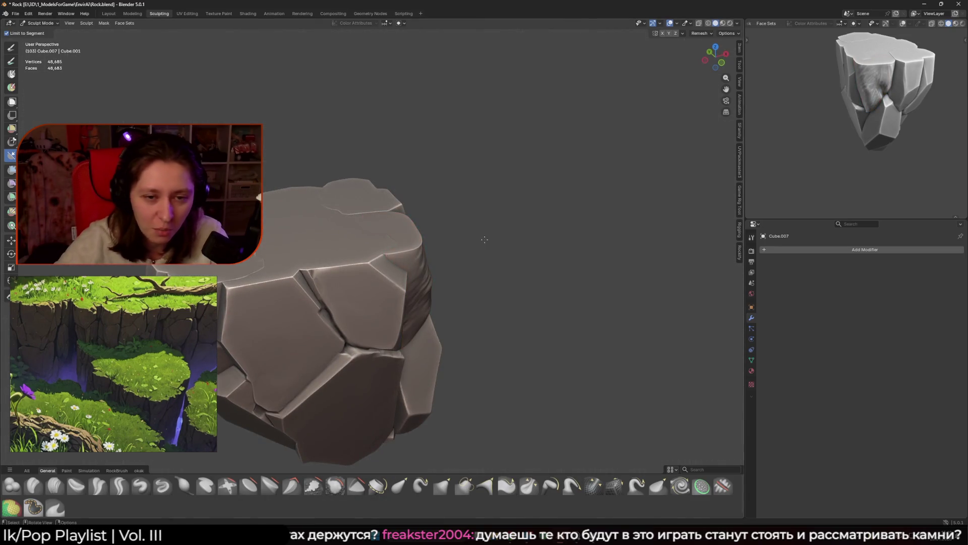
key(ctrl+Tab)
Step: In Edit Mode, move Cube.007's geometry along Z with proportional editing
key(6)
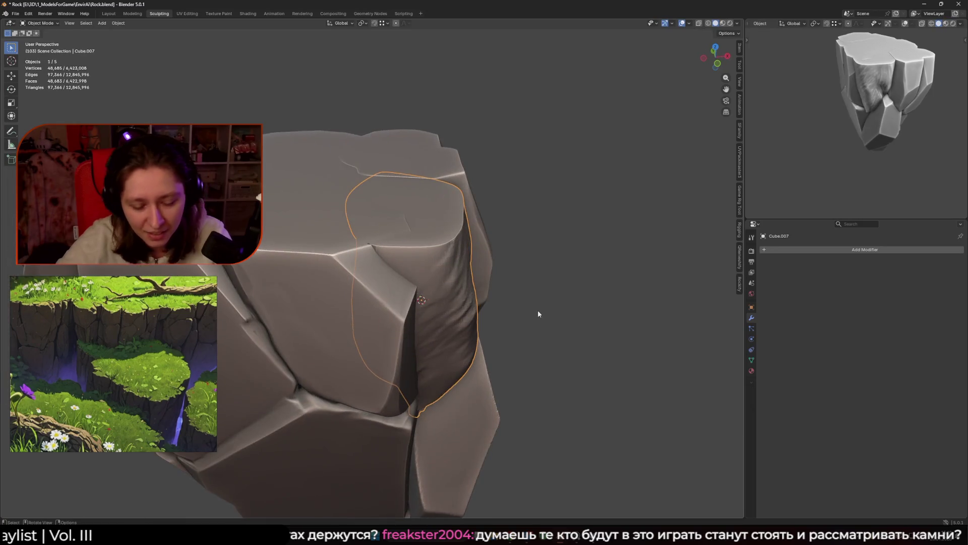
key(g)
key(z)
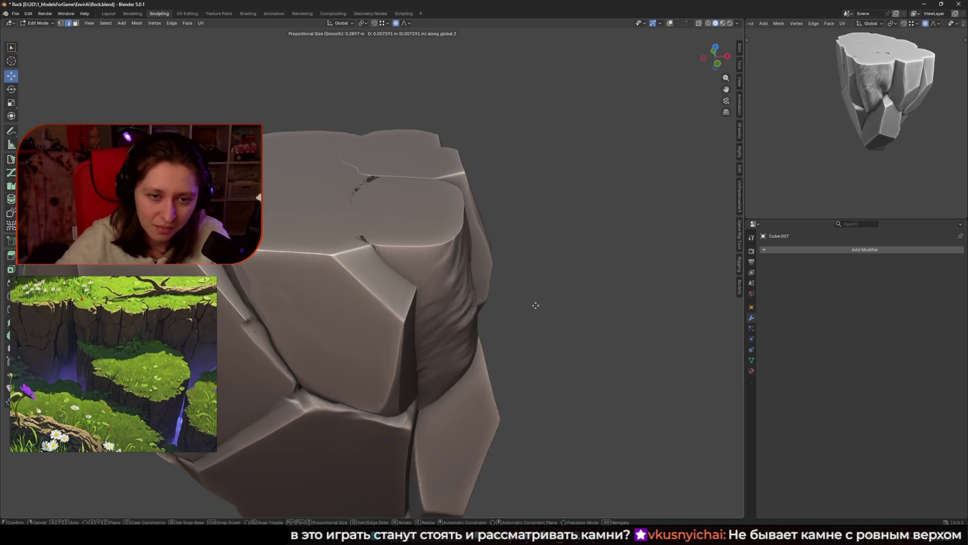
click(535, 306)
Step: Return to Sculpt Mode and isolate Cube.007 in Local View
key(Tab)
middle_drag(473, 298, 488, 276)
mouse_move(417, 269)
middle_down()
mouse_move(407, 298)
mouse_move(440, 266)
middle_up()
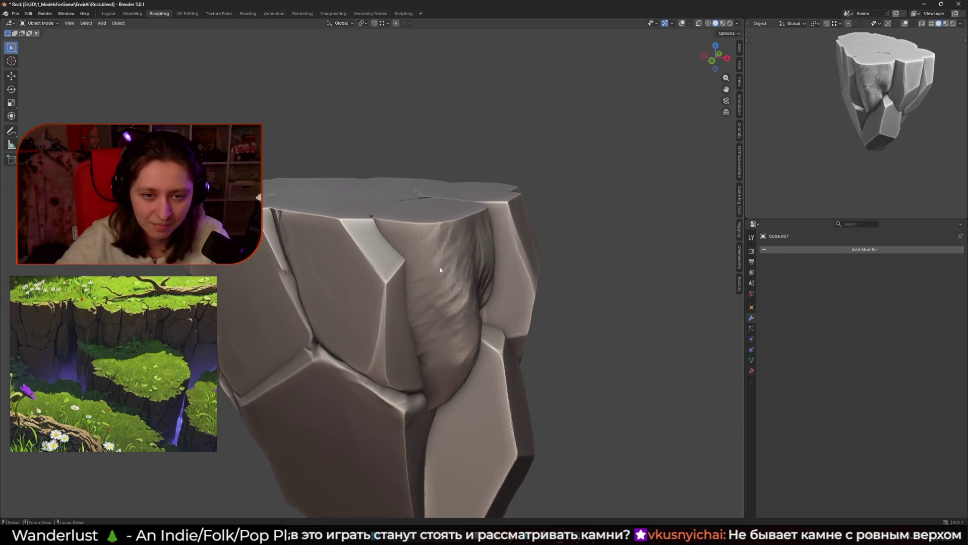
key(ctrl+Tab)
key(KP_Divide)
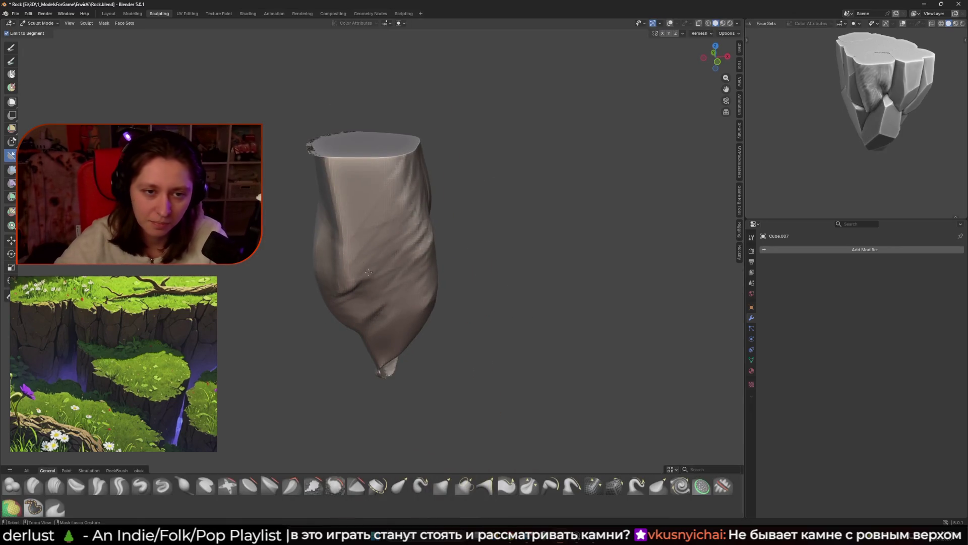
Step: Pick the Clay Strips brush and shrink it to 76 px
click(386, 236)
key(c)
mouse_move(385, 236)
middle_down()
mouse_move(421, 184)
mouse_move(432, 233)
mouse_move(422, 228)
mouse_move(443, 230)
mouse_move(454, 206)
mouse_move(448, 225)
mouse_move(413, 209)
middle_up()
key(f)
click(403, 197)
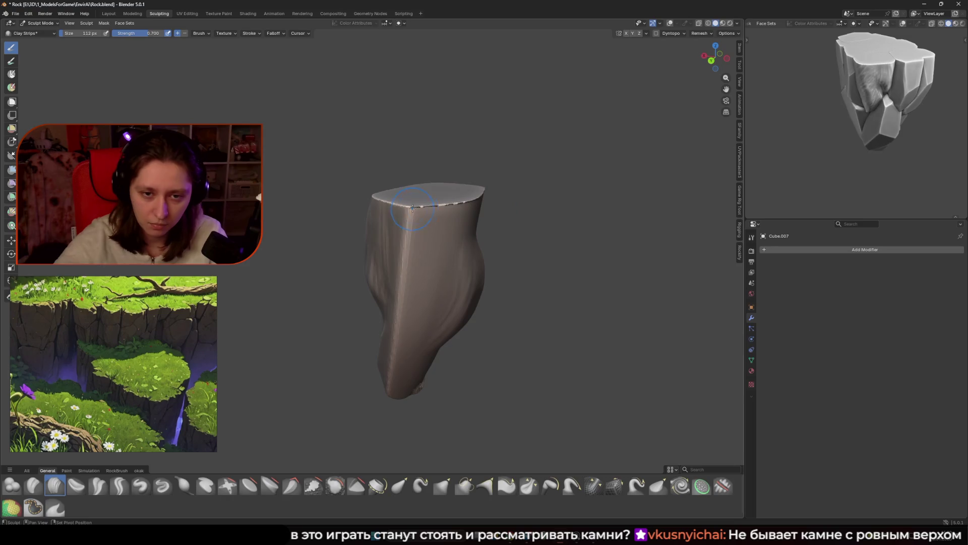
Step: Lay a clay stroke along the piece's side with an 88 px brush
mouse_move(473, 192)
middle_down()
mouse_move(506, 177)
mouse_move(497, 221)
mouse_move(509, 199)
middle_up()
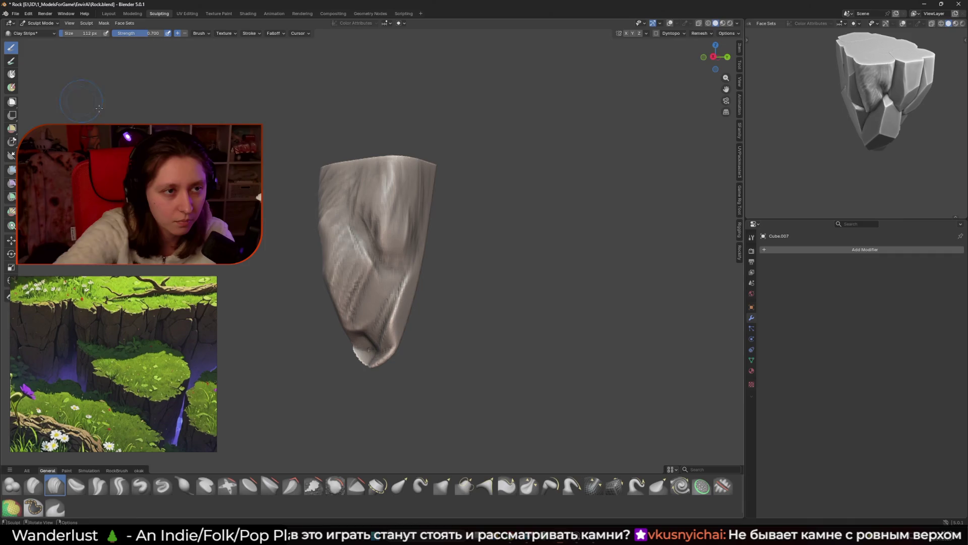
mouse_move(384, 299)
shift+middle_down()
mouse_move(416, 248)
mouse_move(335, 266)
mouse_move(427, 242)
shift+middle_up()
key(f)
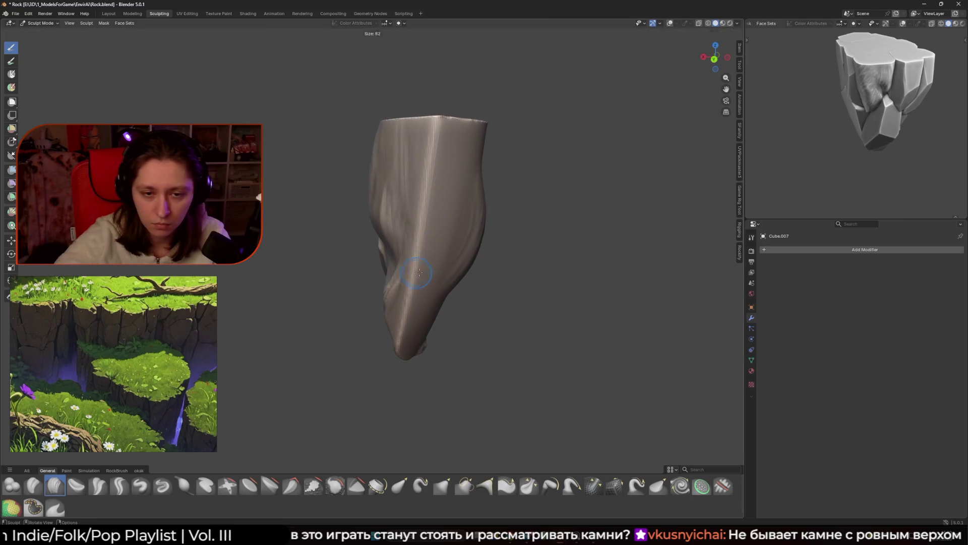
drag(434, 235, 412, 260)
key(f)
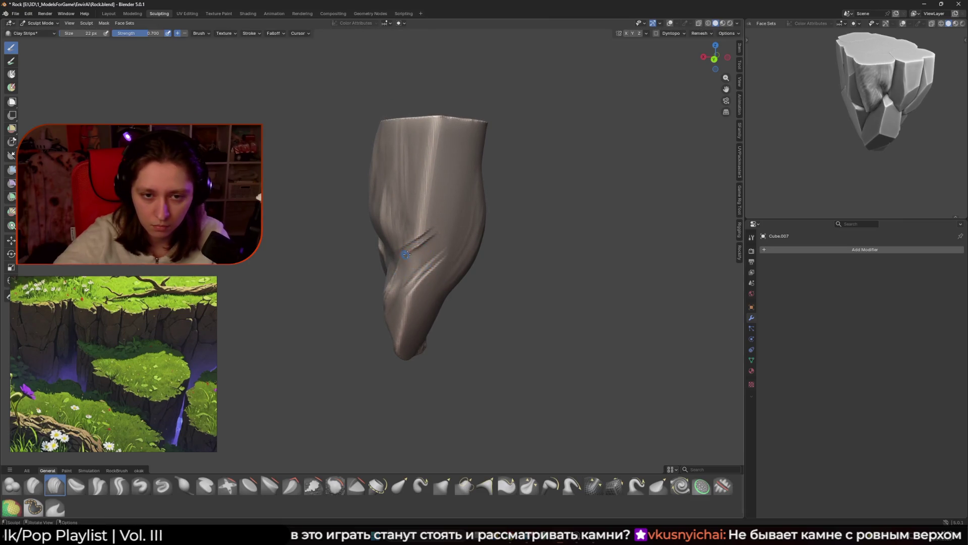
middle_drag(411, 260, 446, 237)
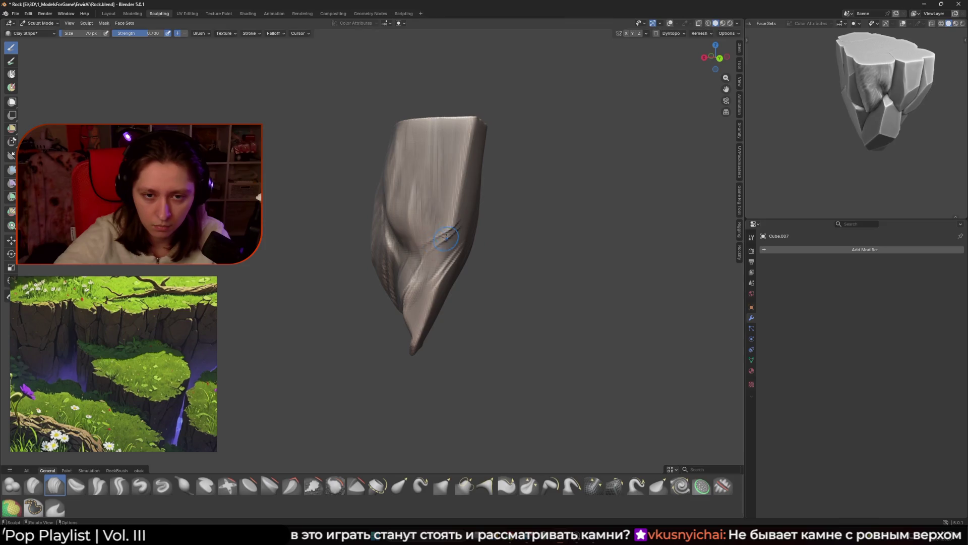
Step: Resize the brush to 84 px, work around the piece and bring up the poppy meadow reference
click(426, 189)
scroll(427, 189, down, 2)
mouse_move(417, 247)
middle_down()
mouse_move(449, 246)
mouse_move(434, 229)
middle_up()
mouse_move(424, 176)
middle_down()
mouse_move(520, 202)
mouse_move(405, 220)
mouse_move(409, 203)
mouse_move(433, 247)
middle_up()
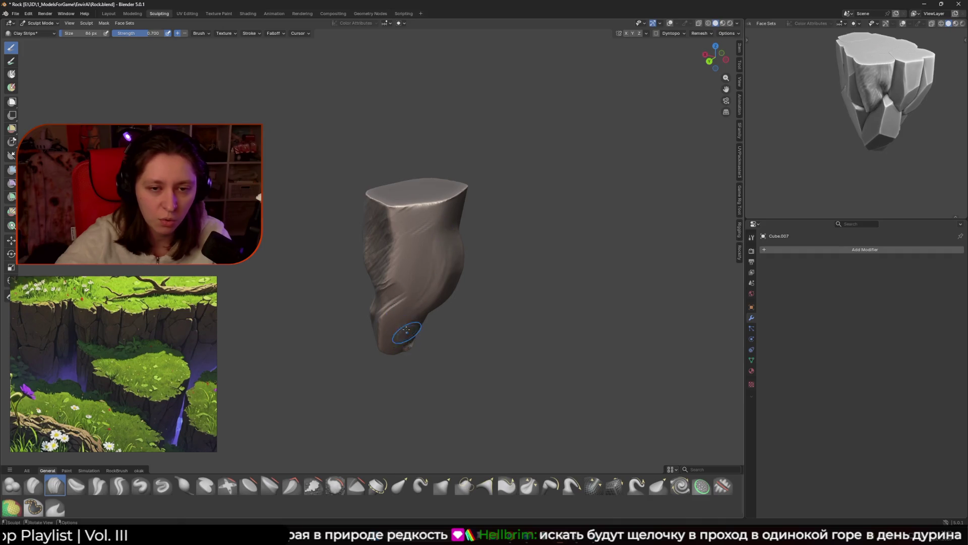
mouse_move(431, 241)
middle_down()
mouse_move(532, 232)
mouse_move(443, 242)
mouse_move(438, 269)
middle_up()
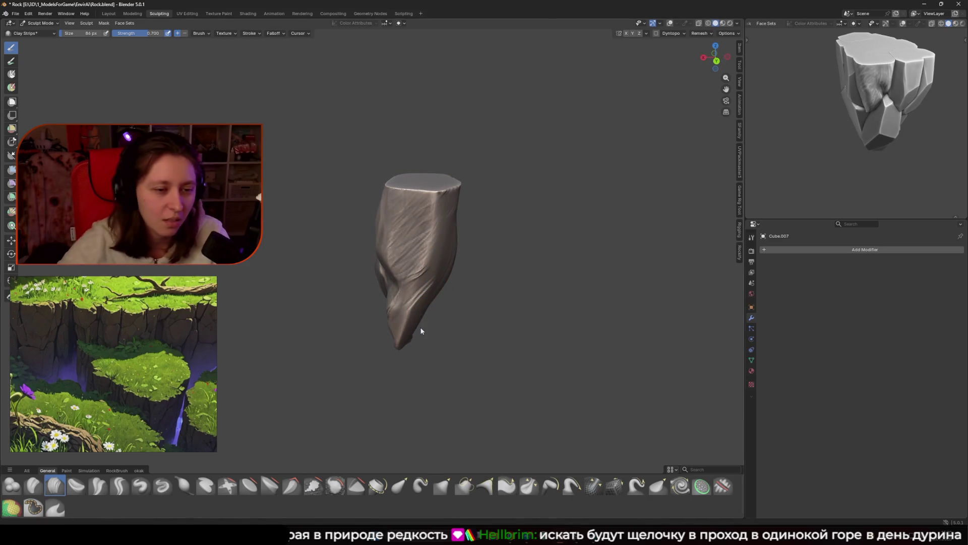
click(175, 382)
scroll(175, 382, up, 3)
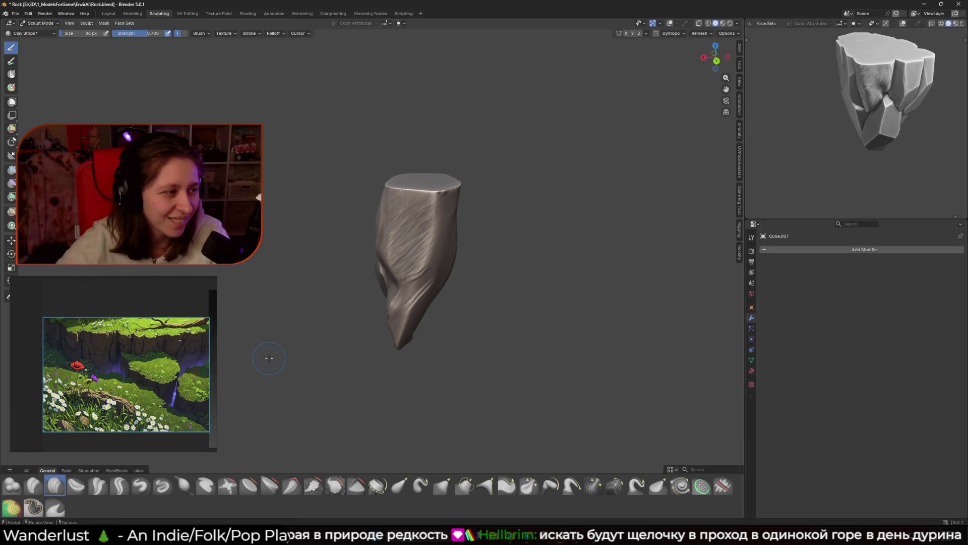
Step: Switch to the Trim brush and cut flat facets into the piece's left side
middle_drag(268, 358, 265, 356)
click(356, 486)
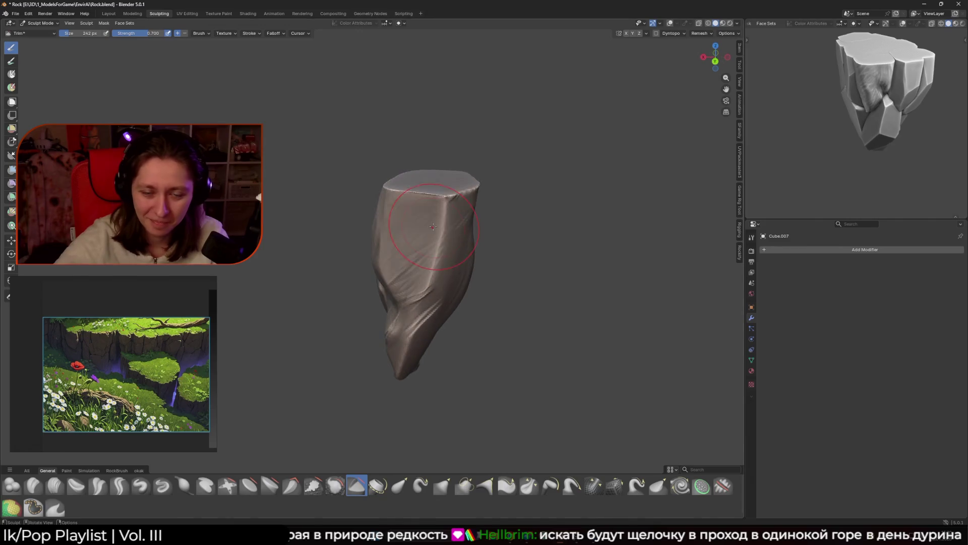
mouse_move(428, 252)
middle_down()
mouse_move(440, 211)
mouse_move(429, 256)
mouse_move(443, 249)
middle_up()
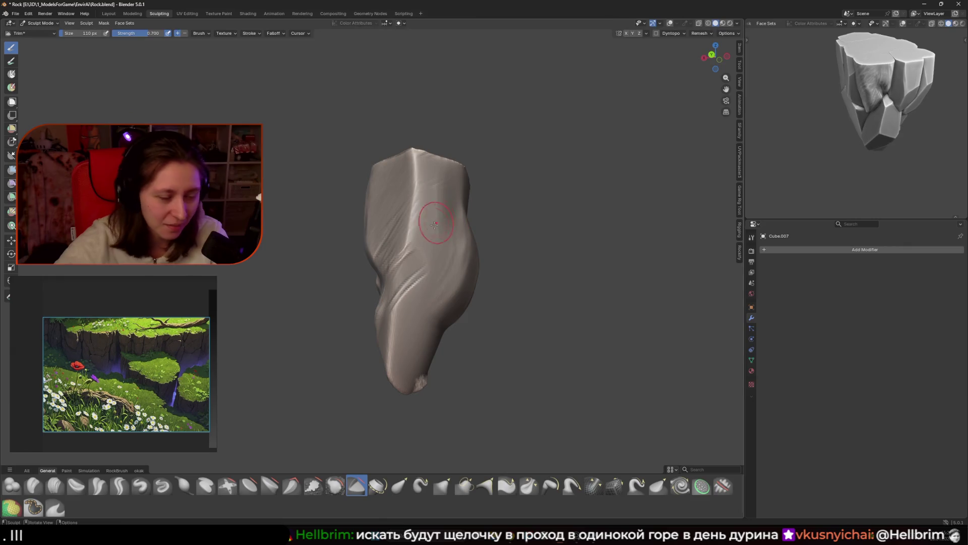
drag(437, 222, 376, 288)
middle_drag(376, 278, 453, 292)
drag(453, 291, 427, 305)
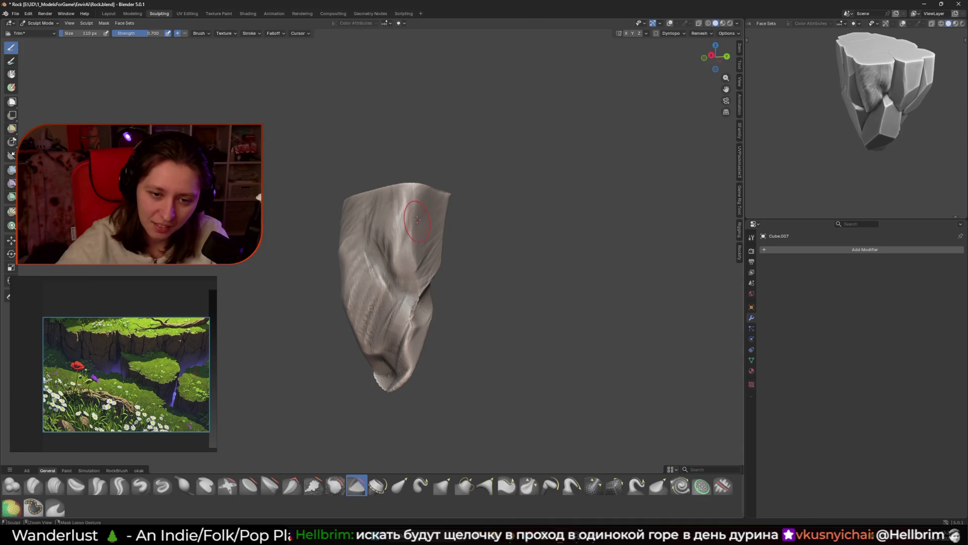
Step: Set the Trim brush size to 74
middle_drag(436, 305, 399, 325)
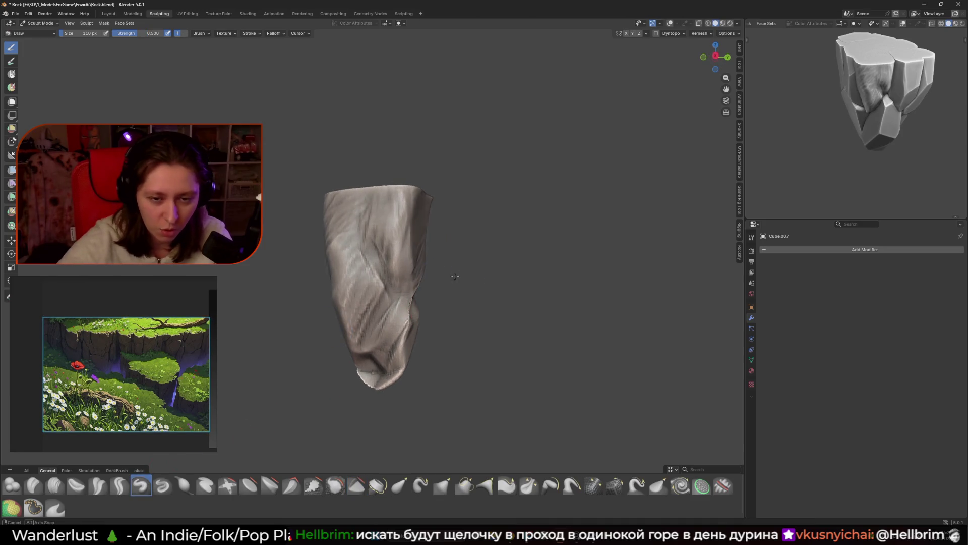
middle_drag(458, 275, 418, 298)
key(f)
key(Escape)
click(356, 485)
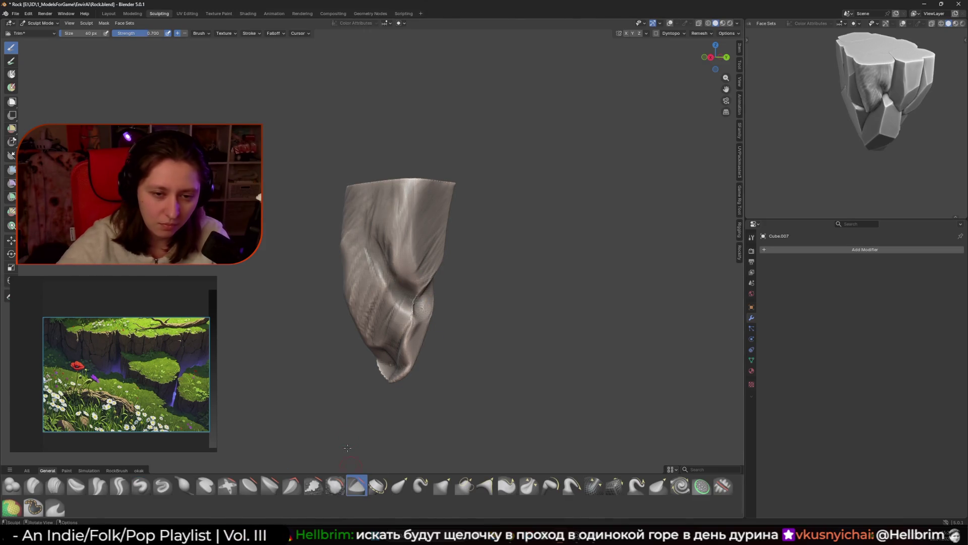
Step: Orbit around the rock to review the trimmed sides from several angles
middle_drag(347, 448, 395, 286)
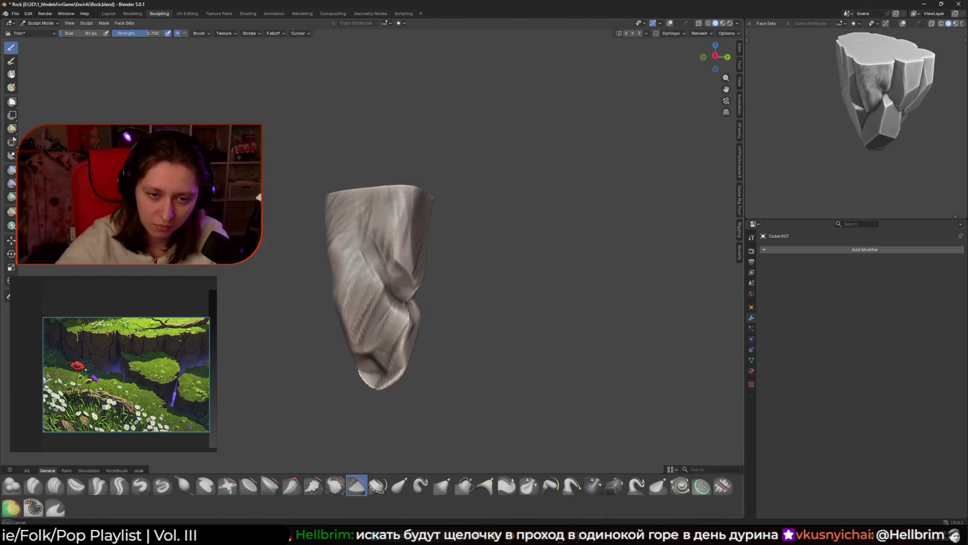
middle_drag(414, 296, 409, 273)
mouse_move(442, 305)
middle_down()
mouse_move(415, 281)
mouse_move(413, 261)
middle_up()
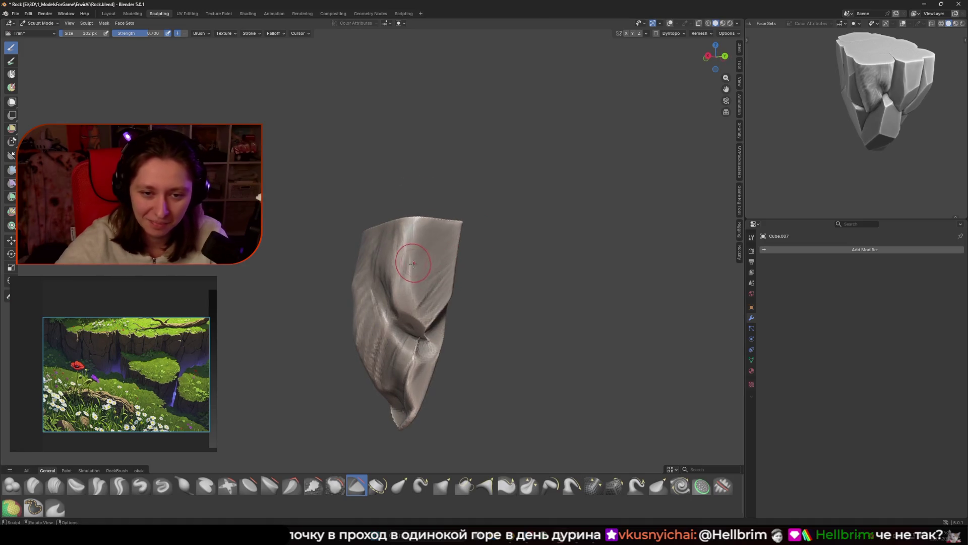
mouse_move(421, 299)
middle_down()
mouse_move(462, 254)
mouse_move(393, 252)
middle_up()
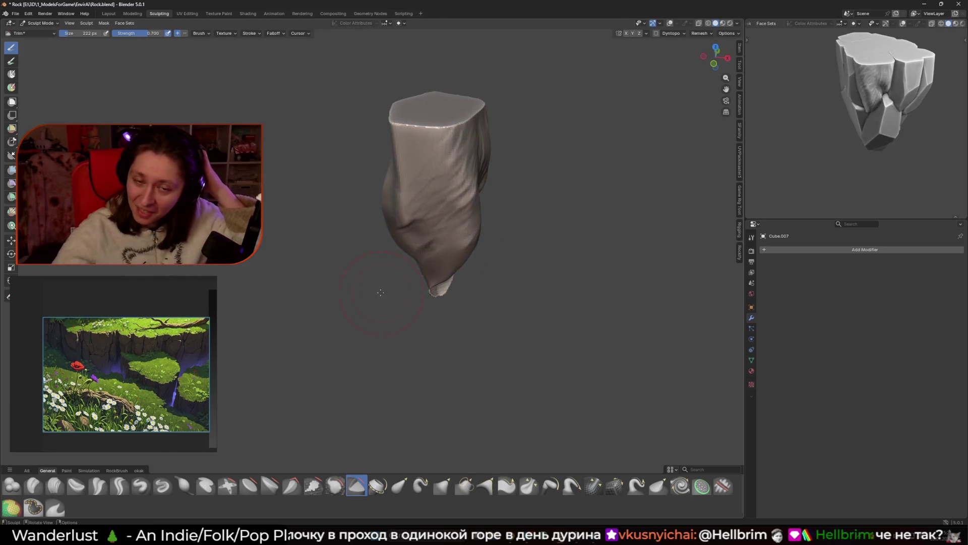
scroll(328, 240, up, 2)
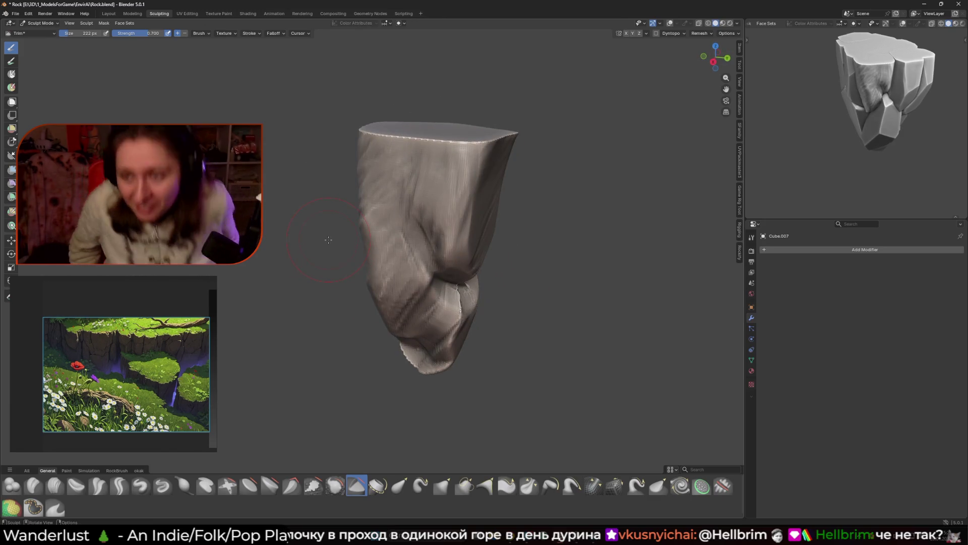
mouse_move(328, 240)
middle_down()
mouse_move(383, 212)
mouse_move(454, 106)
mouse_move(443, 187)
middle_up()
Step: Shrink the brush to 56 px, then enlarge it and reframe the whole rock
key(f)
click(444, 182)
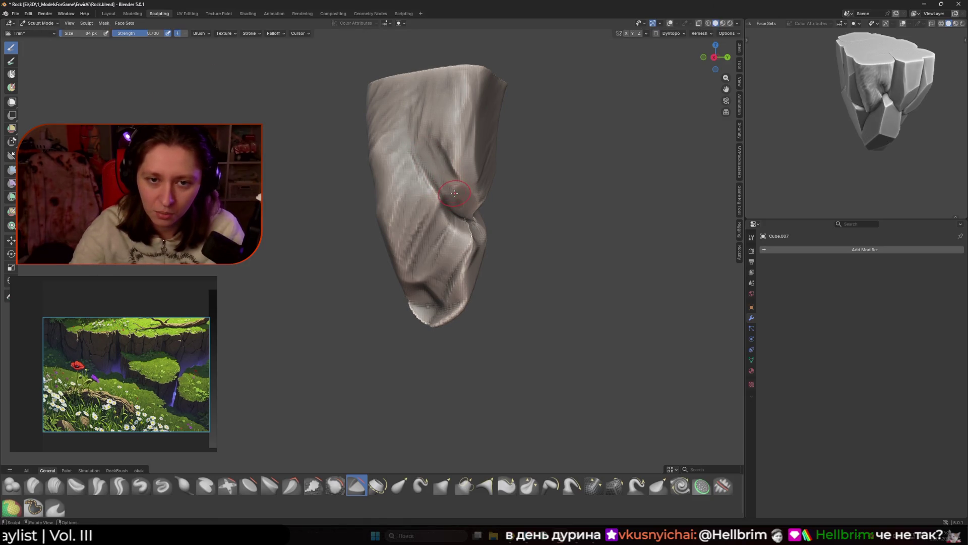
key(f)
click(438, 133)
shift+middle_drag(438, 133, 433, 170)
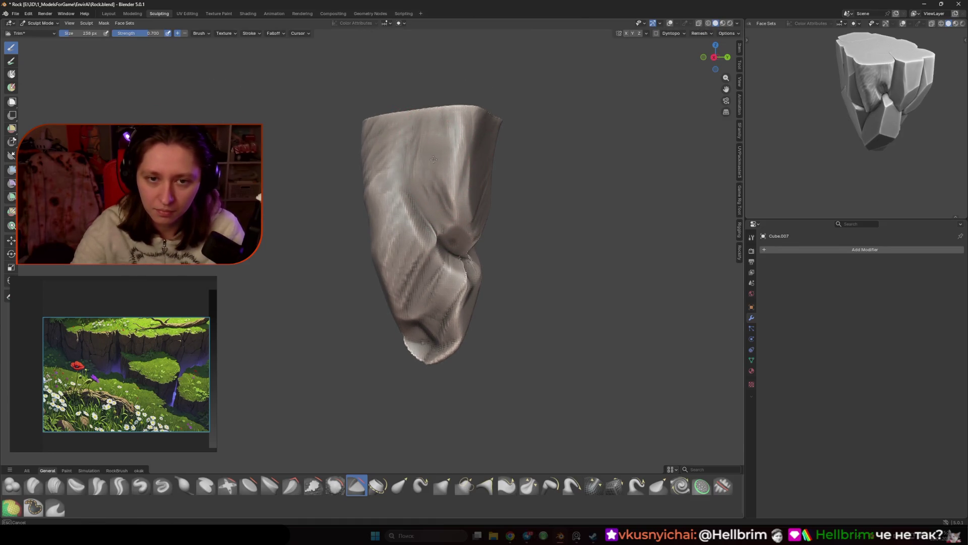
middle_drag(433, 227, 444, 222)
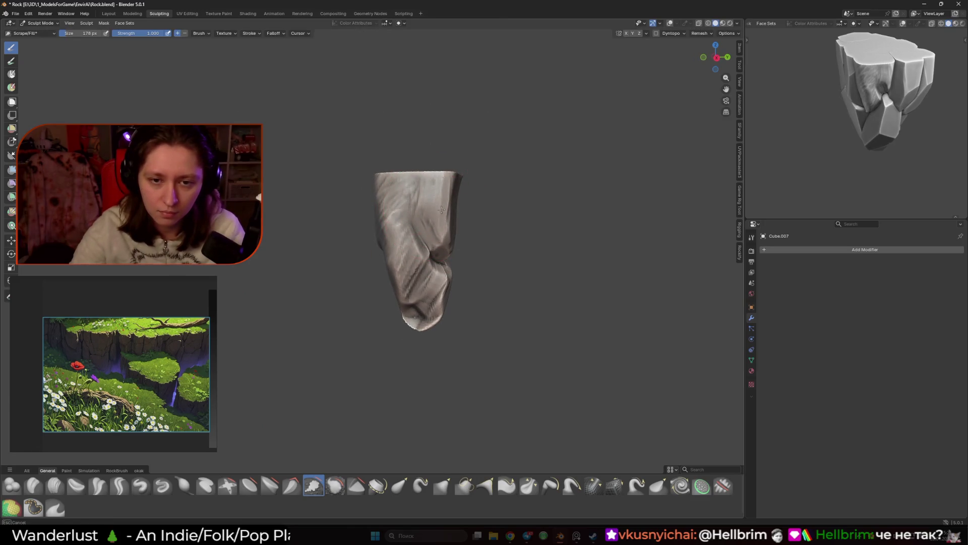
Step: Scrape the rock's sides into smoother planes, then shrink the brush to 52 px
middle_drag(443, 188, 354, 201)
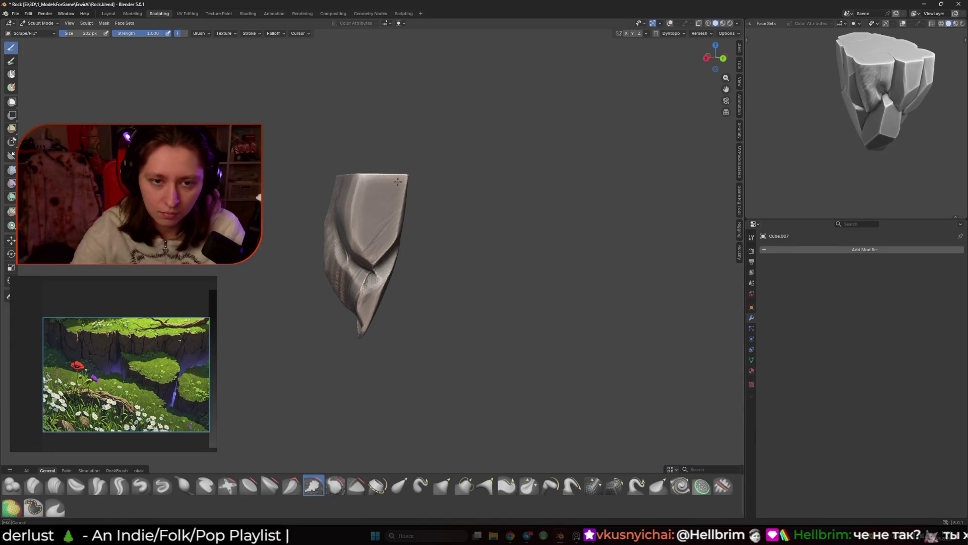
middle_drag(398, 179, 447, 195)
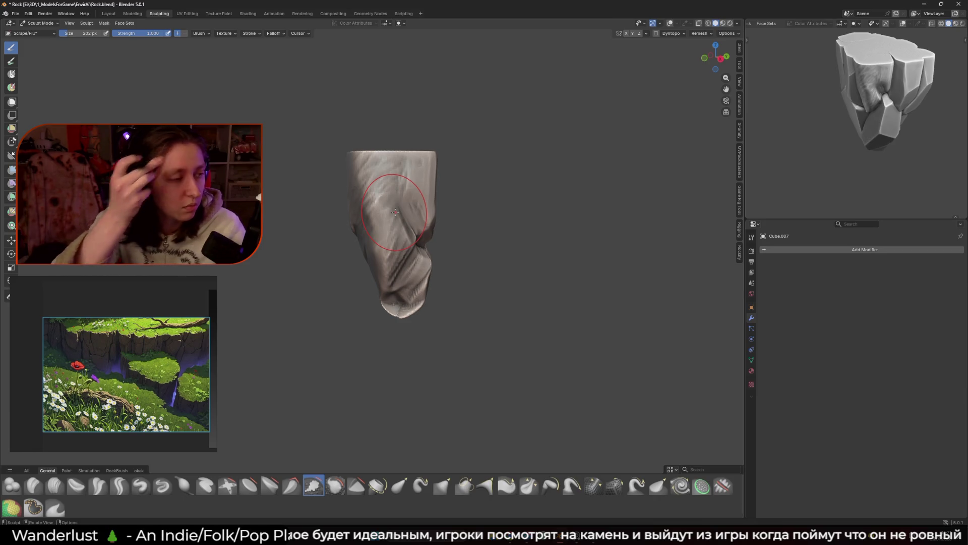
mouse_move(440, 168)
middle_down()
mouse_move(409, 224)
mouse_move(411, 242)
mouse_move(429, 250)
middle_up()
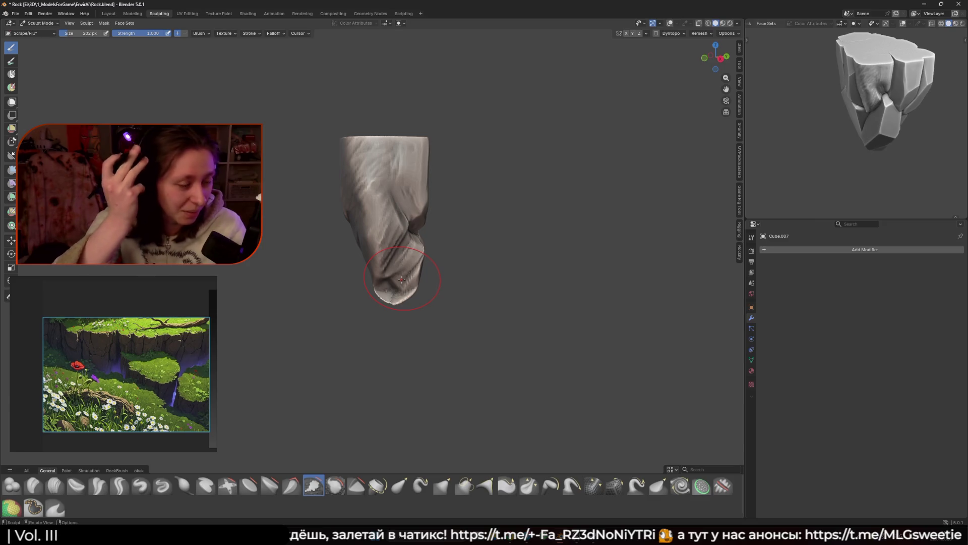
mouse_move(397, 172)
middle_down()
mouse_move(379, 181)
mouse_move(376, 171)
middle_up()
key(f)
click(388, 172)
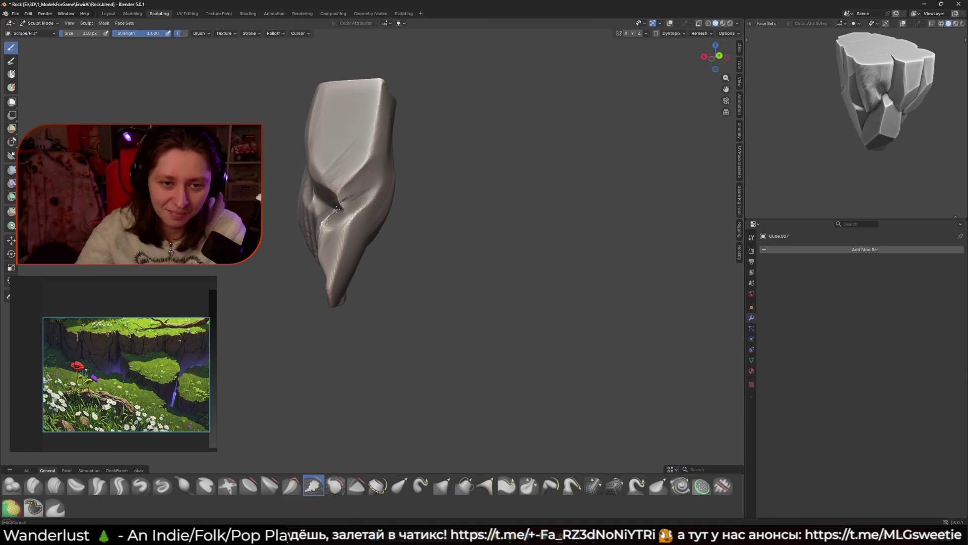
Step: Select the Crease Sharp brush and sharpen the crease along the rock's side
click(120, 485)
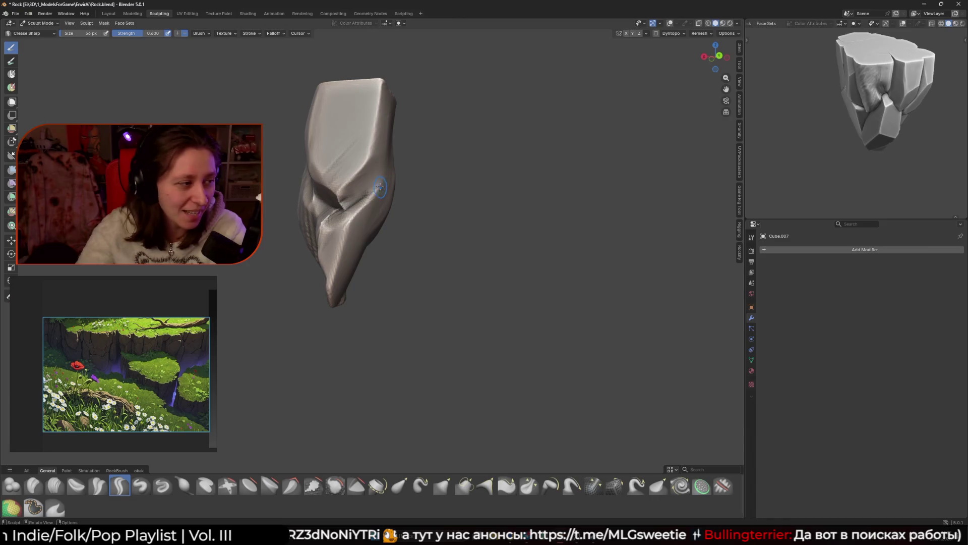
drag(334, 198, 360, 217)
middle_drag(368, 213, 409, 215)
drag(388, 156, 379, 159)
mouse_move(379, 158)
shift+middle_down()
mouse_move(356, 194)
mouse_move(378, 130)
mouse_move(367, 122)
shift+middle_up()
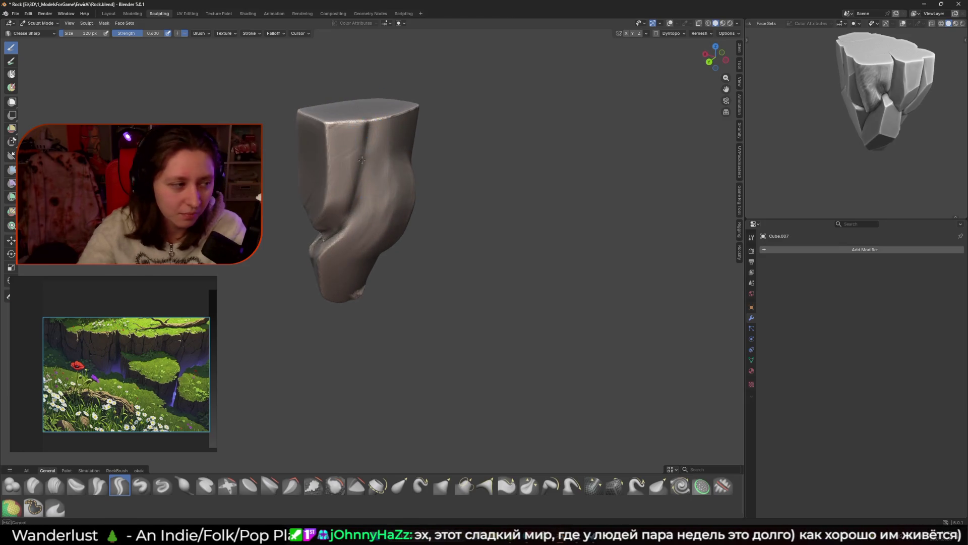
mouse_move(354, 169)
middle_down()
mouse_move(391, 131)
mouse_move(367, 179)
middle_up()
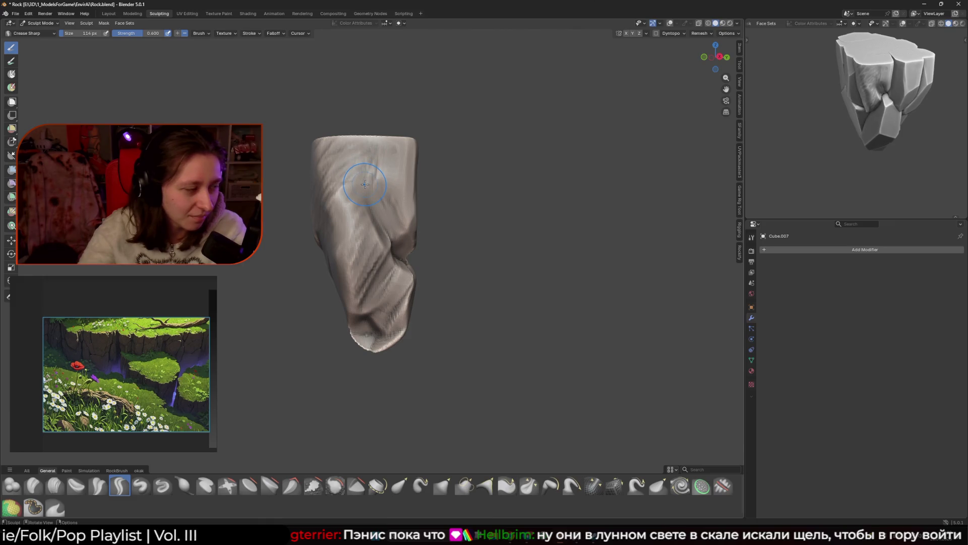
middle_drag(364, 186, 349, 143)
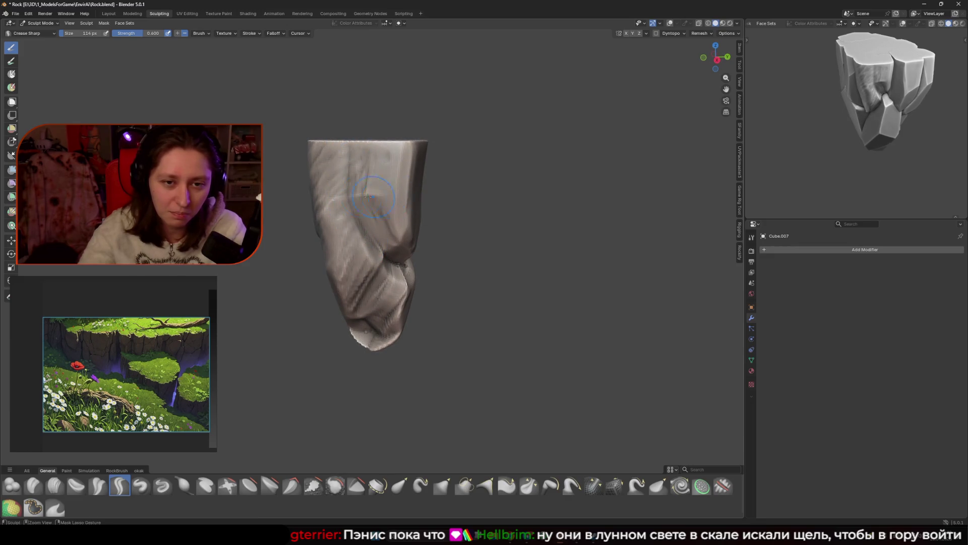
Step: Set the brush to 56 px and sharpen more edges, then pick Clay Strips
key(f)
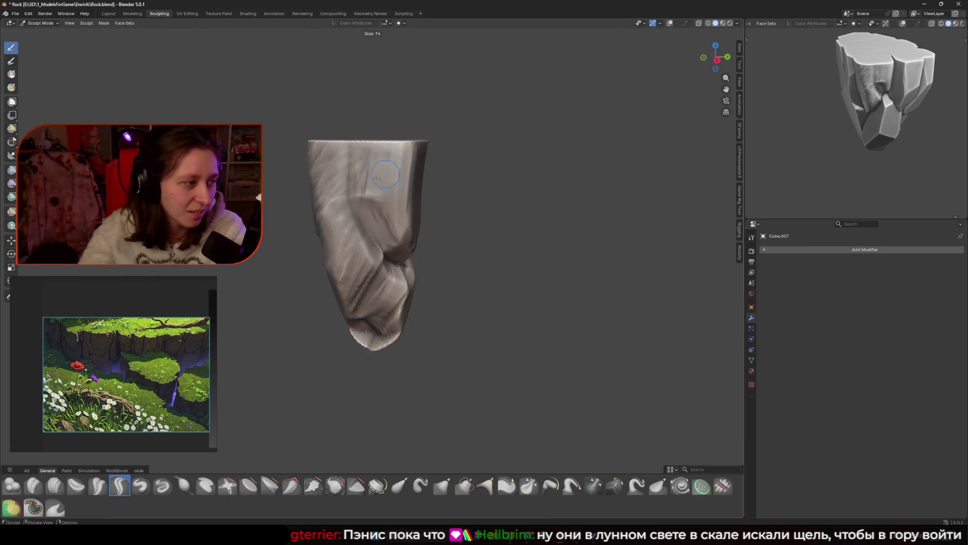
click(376, 175)
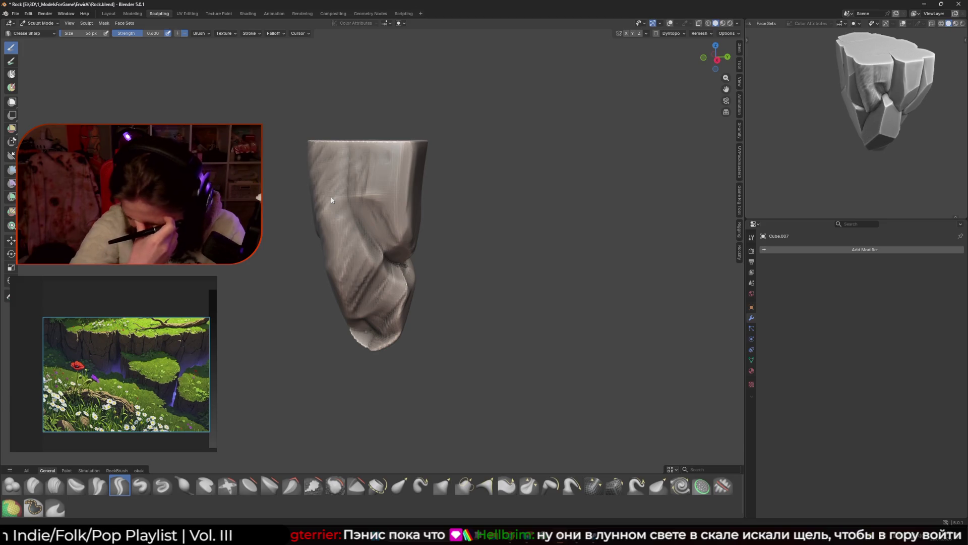
middle_drag(340, 115, 380, 169)
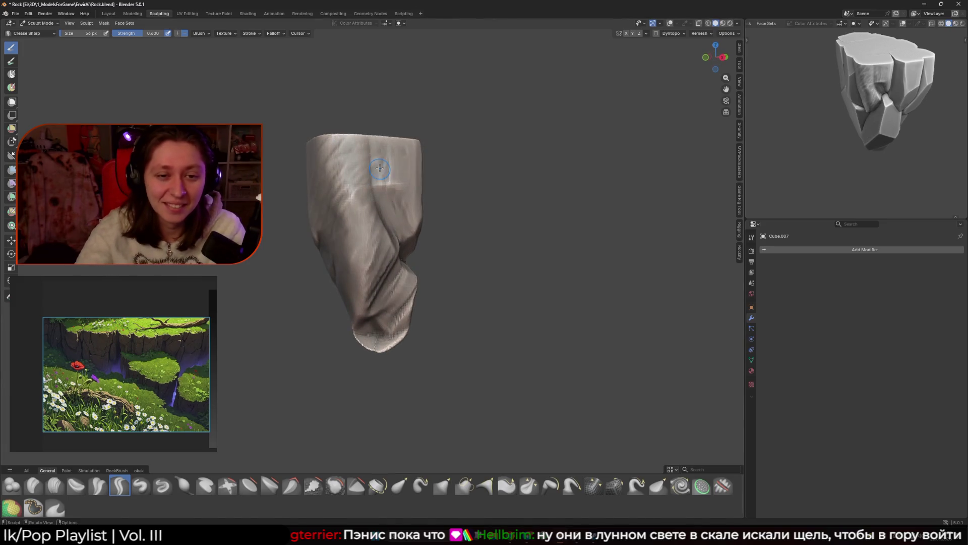
middle_drag(343, 227, 378, 196)
mouse_move(353, 238)
middle_down()
mouse_move(333, 249)
mouse_move(365, 204)
mouse_move(423, 193)
mouse_move(367, 192)
mouse_move(364, 214)
mouse_move(343, 222)
middle_up()
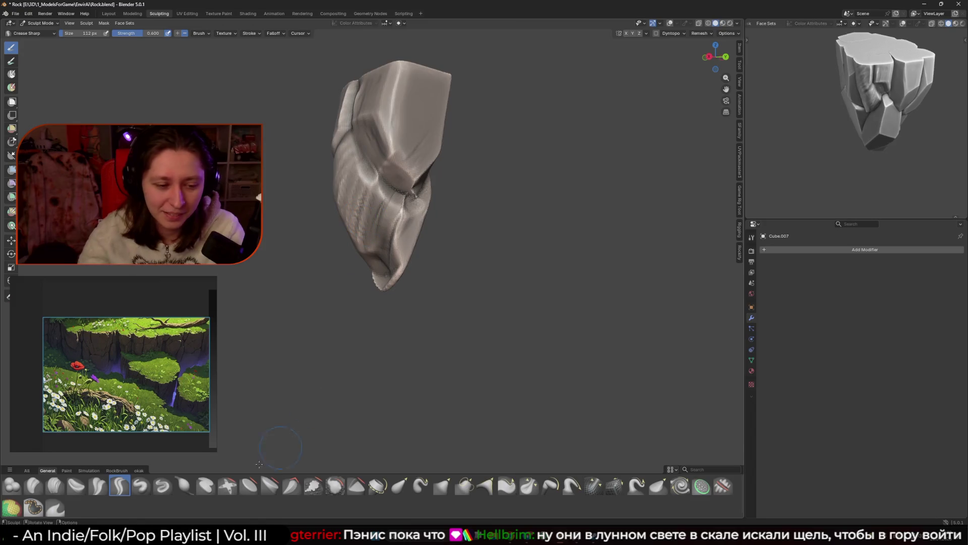
click(55, 485)
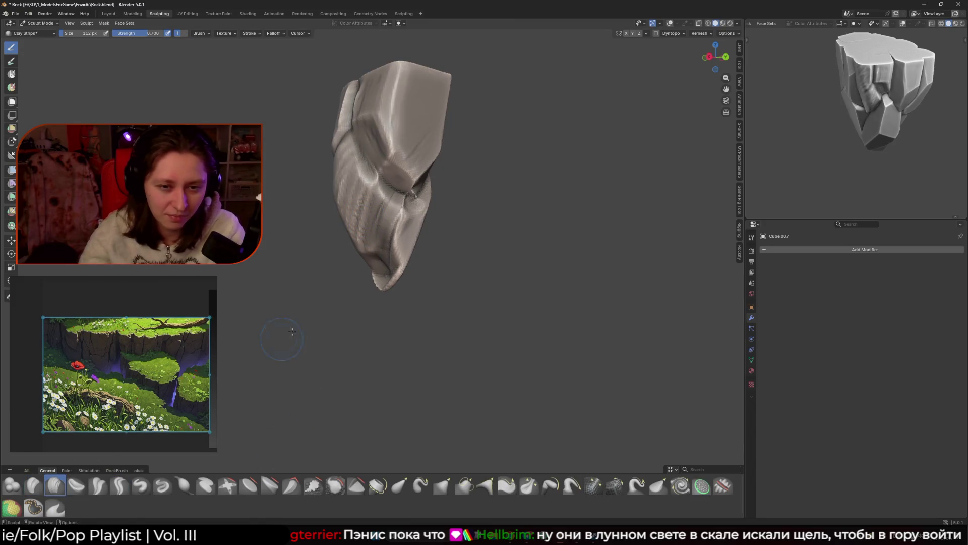
Step: In the side view, slice off the rock's bottom-left tip with a straight line cut
middle_drag(383, 303, 418, 263)
key(KP_3)
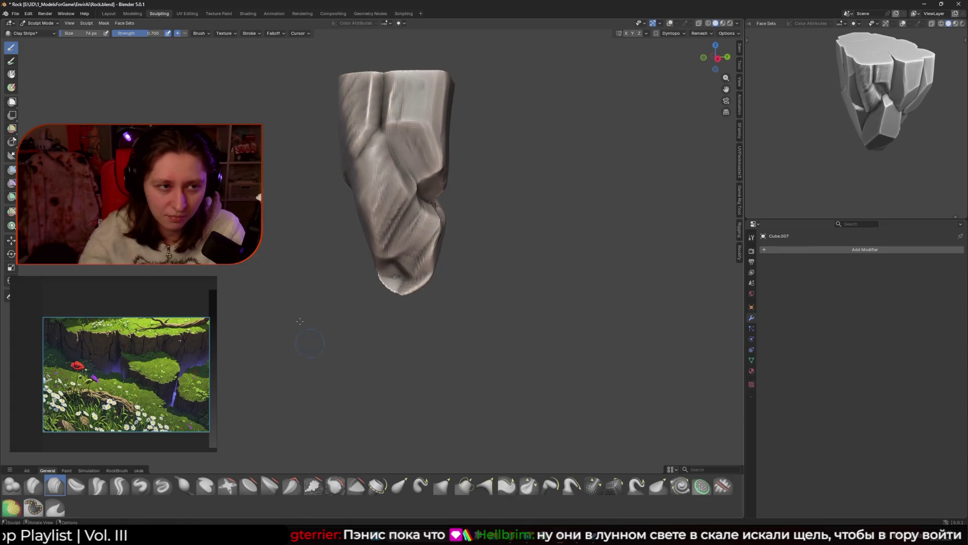
click(12, 154)
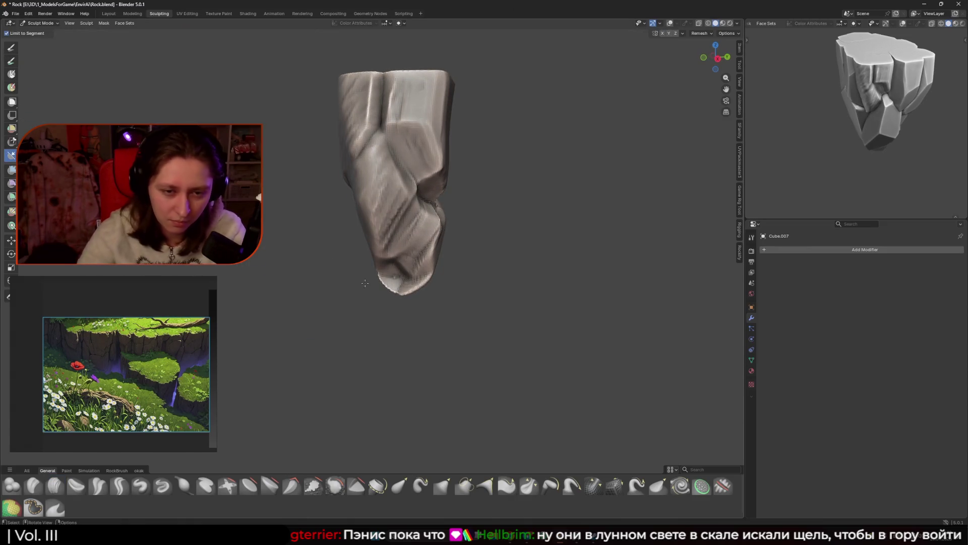
drag(387, 269, 405, 272)
mouse_move(405, 272)
middle_down()
mouse_move(411, 257)
mouse_move(300, 233)
mouse_move(354, 257)
middle_up()
Step: Pull the rock's base with the Grab brush, then trim a flat plane across it
click(11, 61)
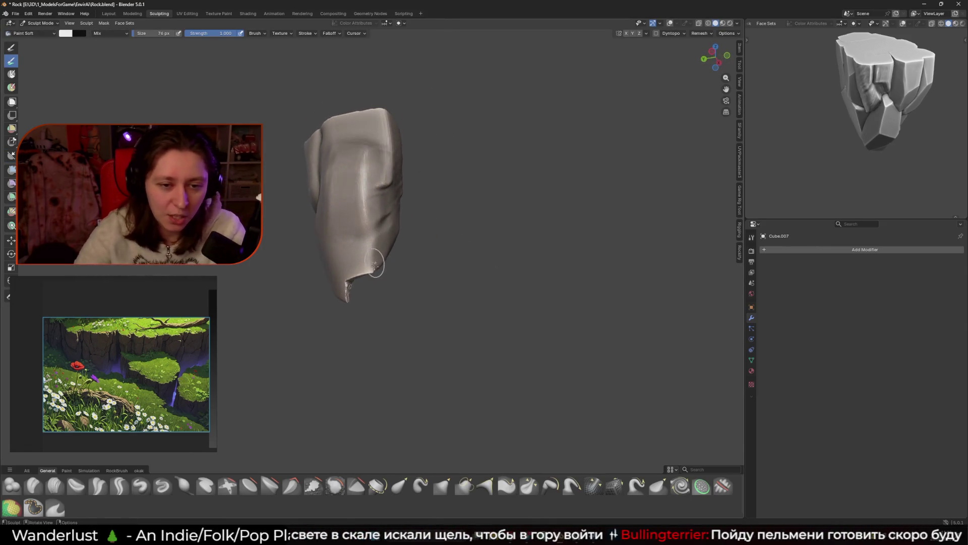
click(442, 486)
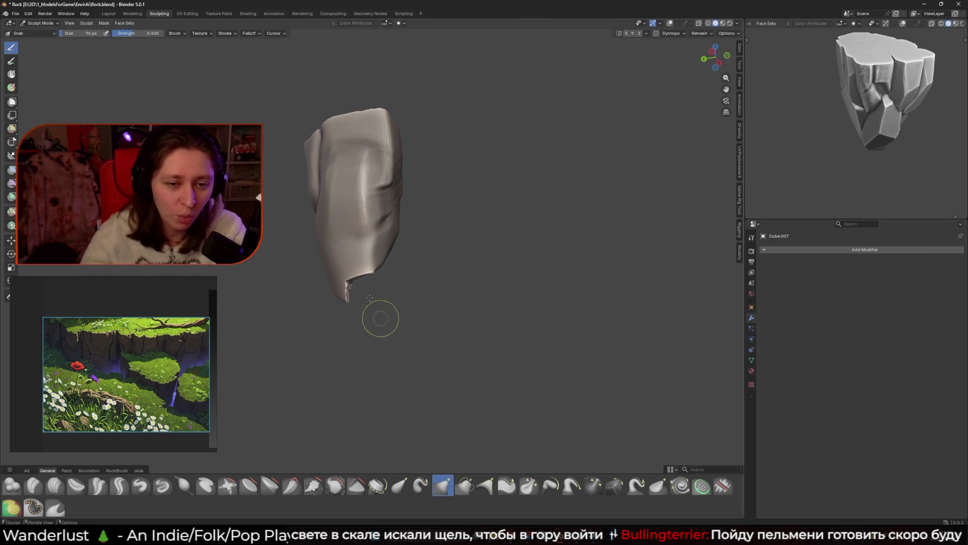
middle_drag(388, 275, 393, 288)
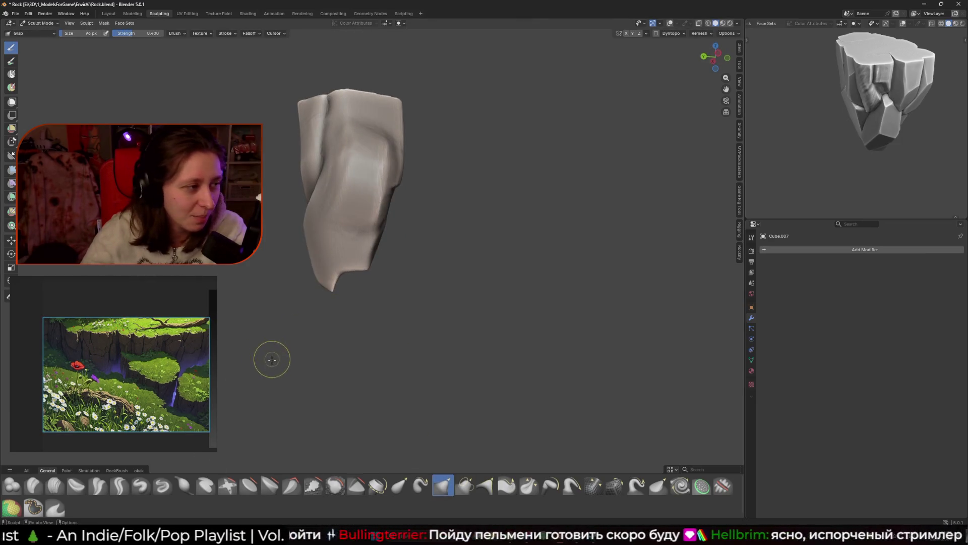
shift+middle_drag(334, 303, 356, 296)
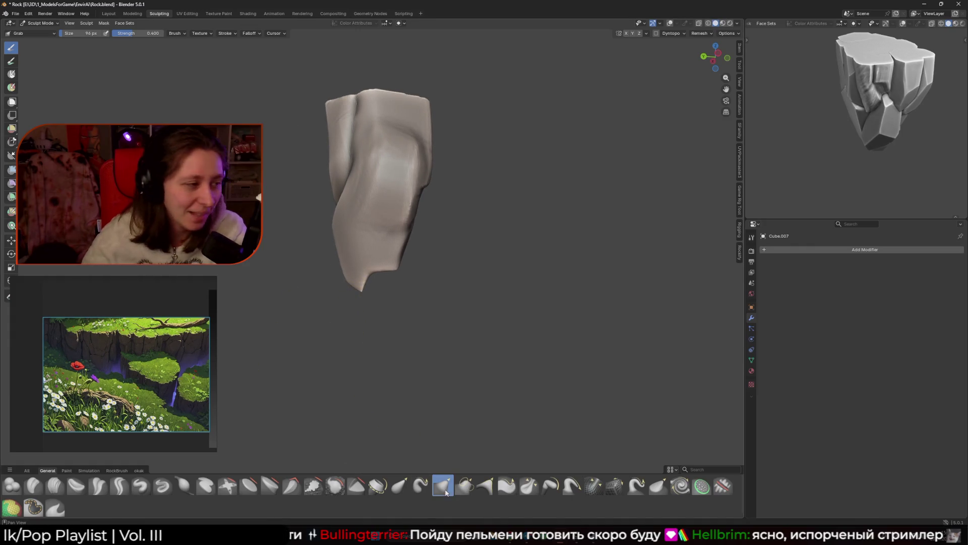
click(356, 485)
mouse_move(357, 286)
middle_down()
mouse_move(370, 251)
mouse_move(382, 287)
mouse_move(397, 298)
middle_up()
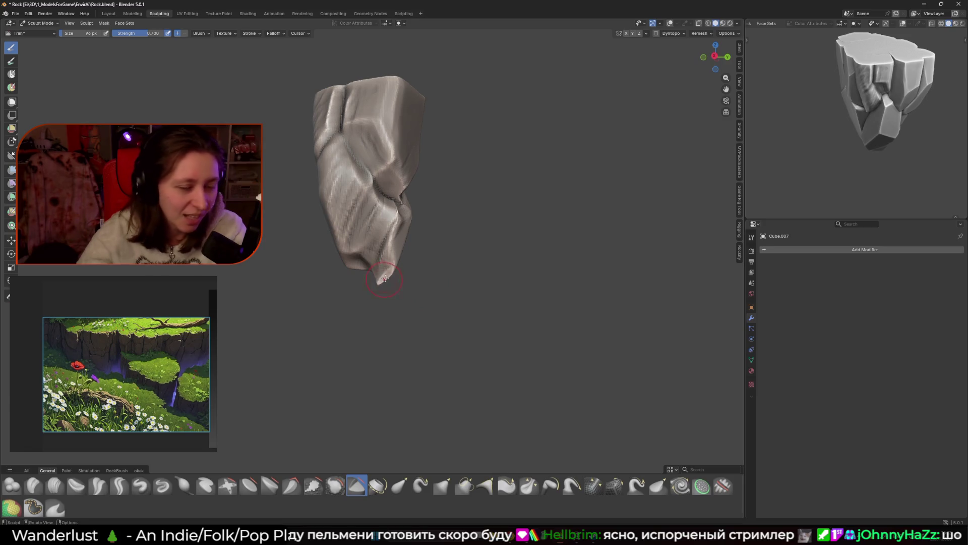
Step: Trim the rock's bottom tip flat with a resized brush and save Rock.blend
key(bracketleft)
middle_drag(388, 275, 366, 214)
key(bracketright)
key(bracketright)
key(bracketright)
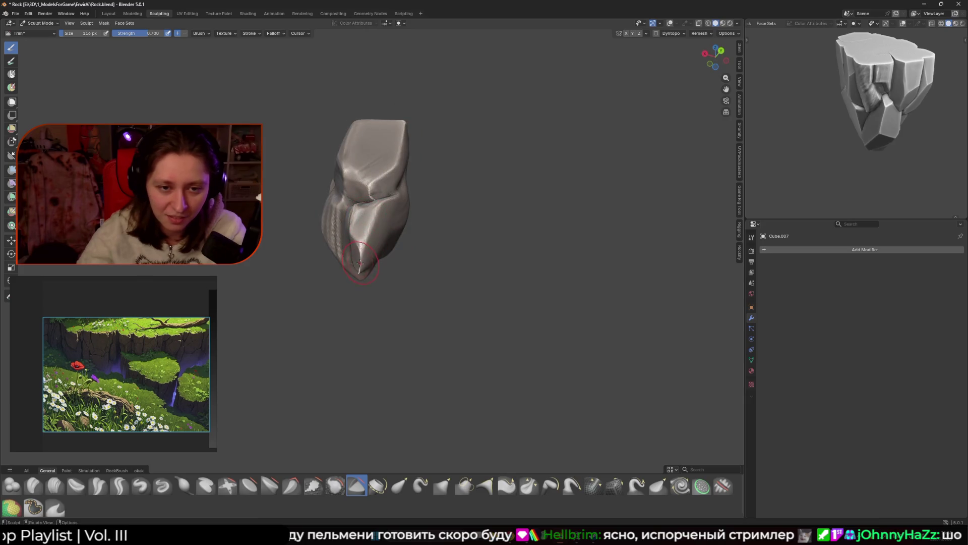
drag(370, 265, 374, 262)
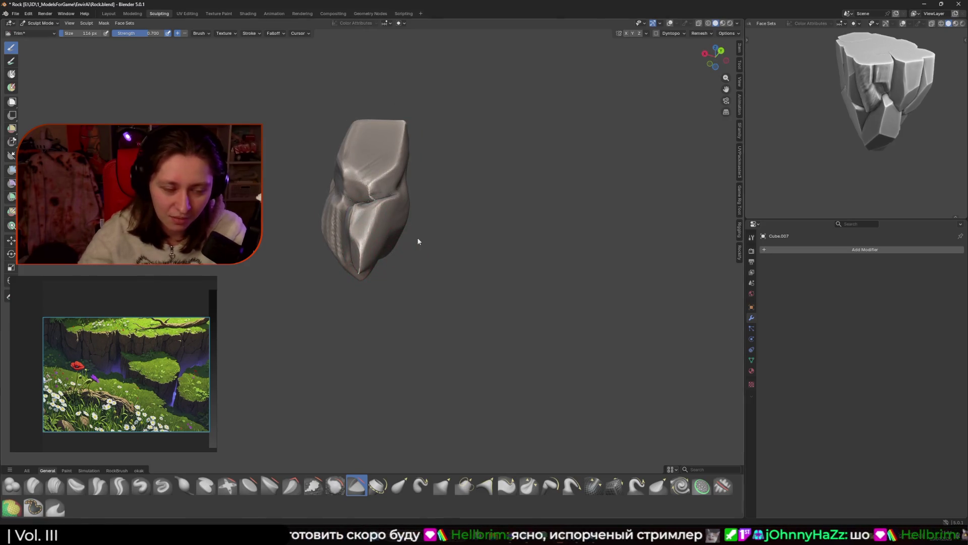
key(ctrl+s)
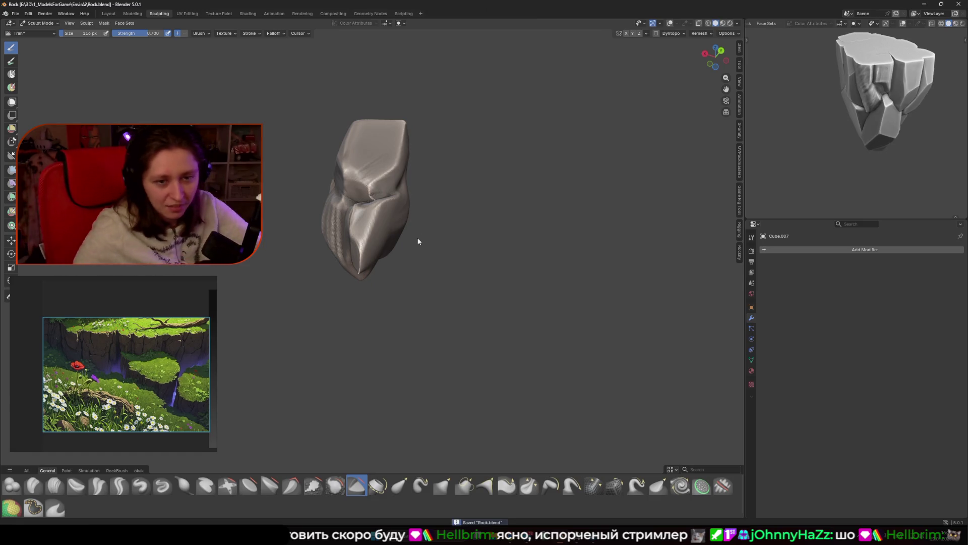
middle_drag(415, 237, 408, 279)
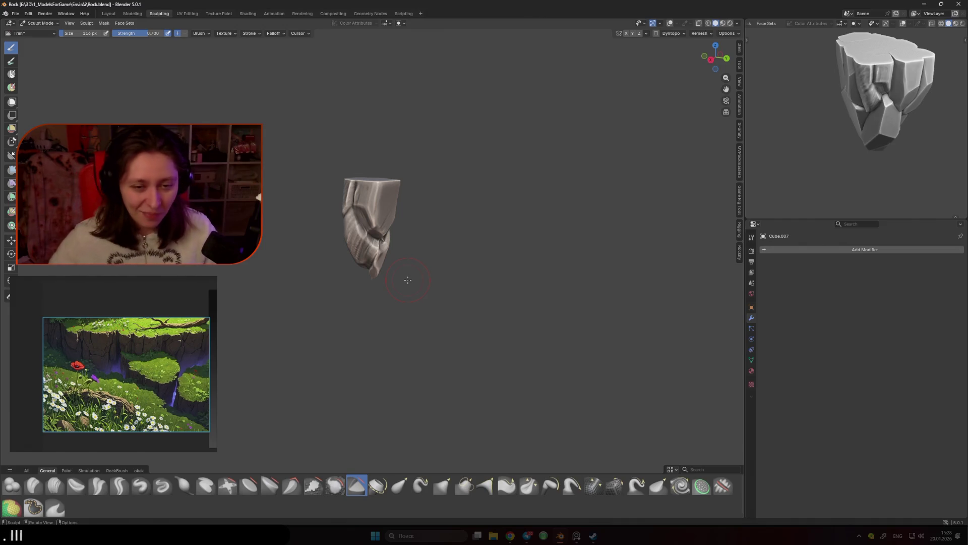
Step: Zoom in on the rock and set the brush size to 202 px
scroll(354, 218, up, 2)
scroll(371, 192, up, 2)
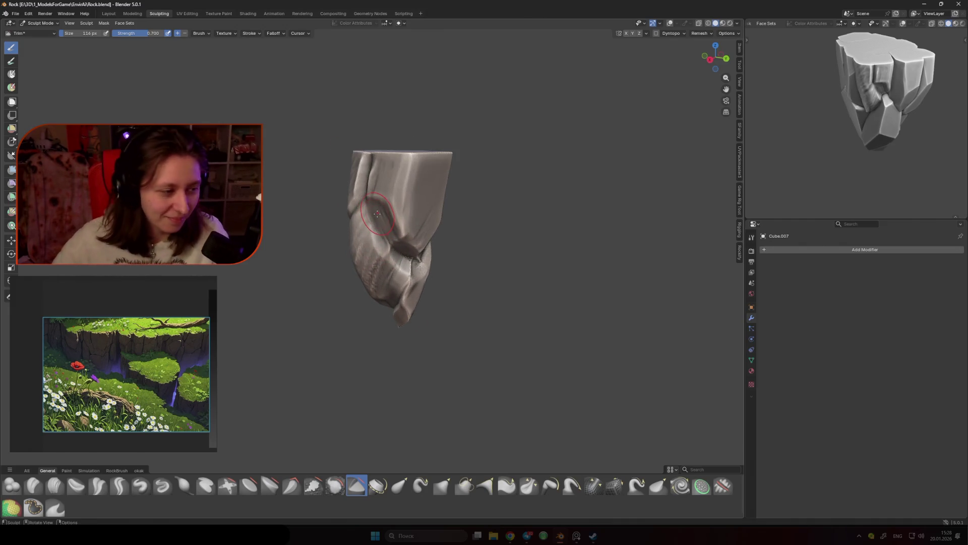
mouse_move(386, 167)
middle_down()
mouse_move(425, 194)
mouse_move(425, 222)
middle_up()
scroll(408, 181, up, 2)
key(f)
click(415, 186)
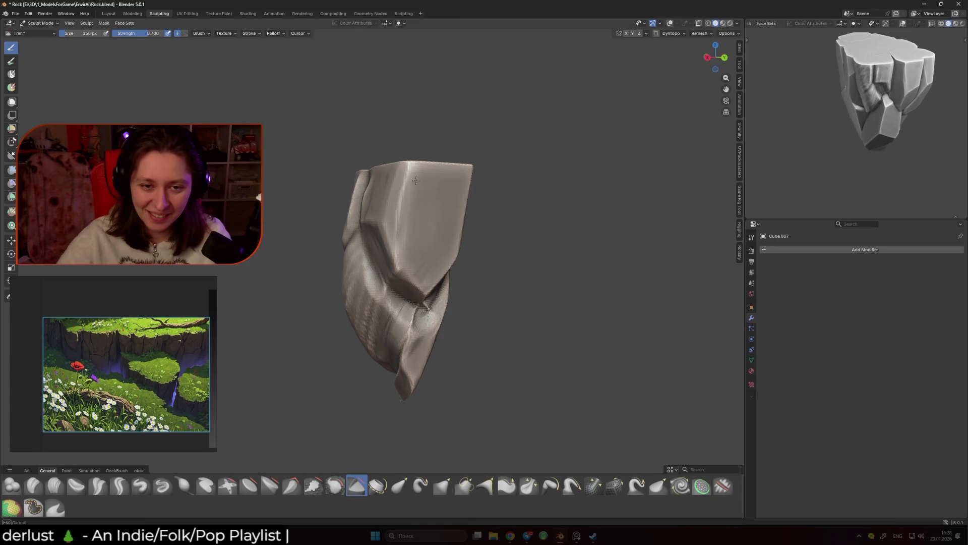
key(f)
click(424, 222)
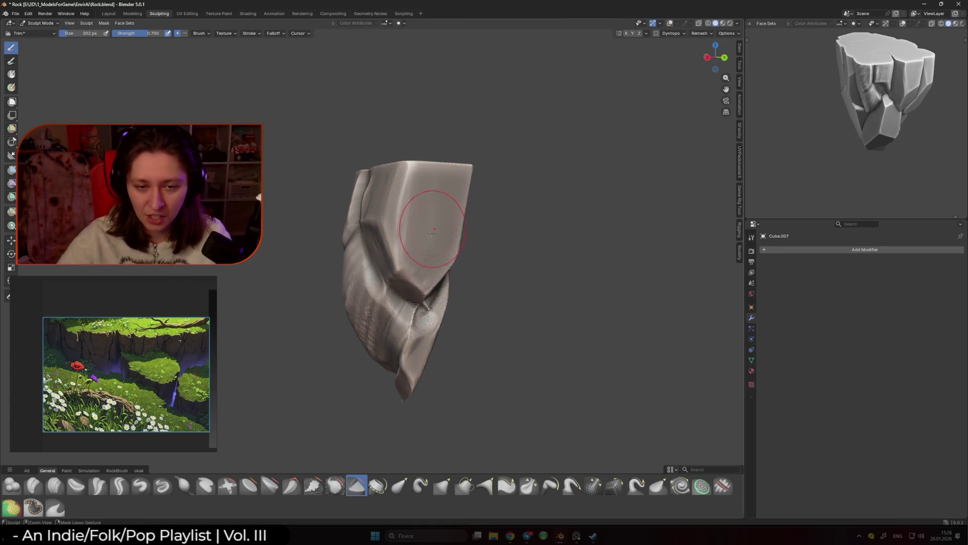
Step: Set the remesh voxel size to 0.0100 m
key(shift+r)
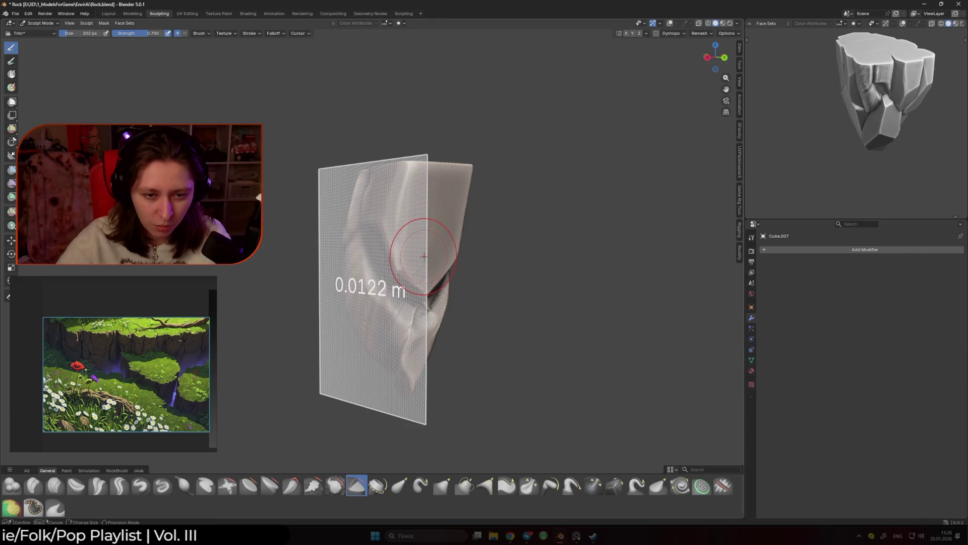
click(425, 258)
key(shift+r)
click(425, 258)
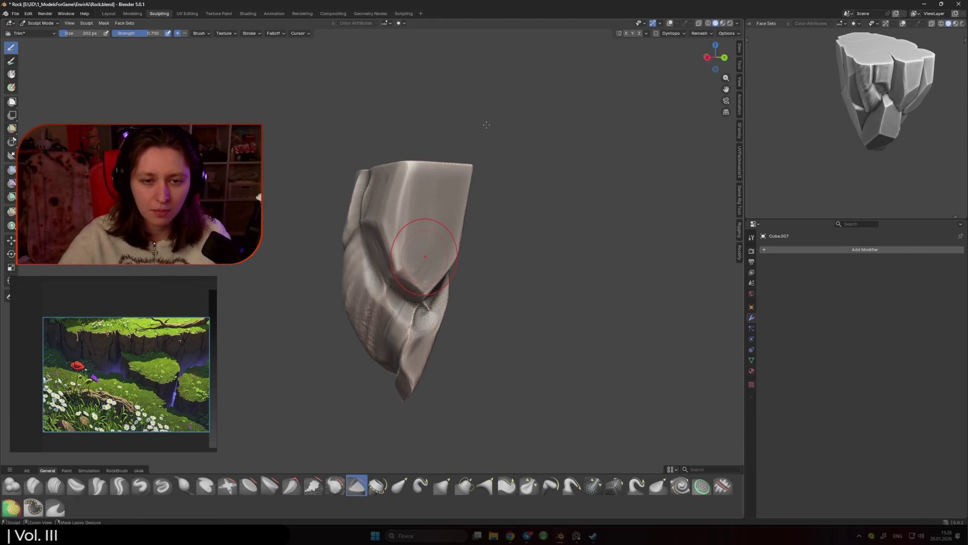
Step: Nudge the reference image window and enlarge the brush to 268 px
middle_drag(396, 323, 459, 238)
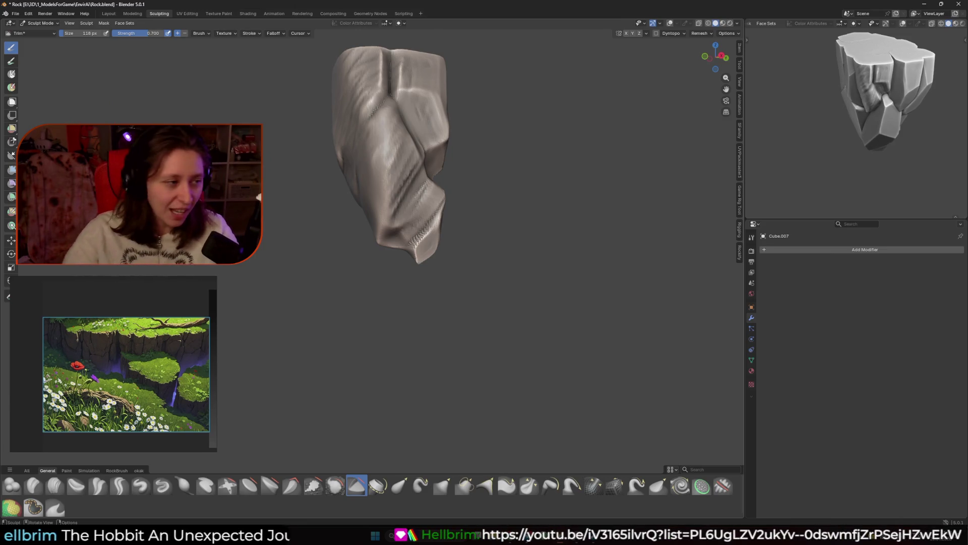
mouse_move(126, 303)
drag(62, 289, 77, 304)
mouse_move(394, 303)
middle_down()
mouse_move(402, 288)
mouse_move(401, 318)
middle_up()
key(f)
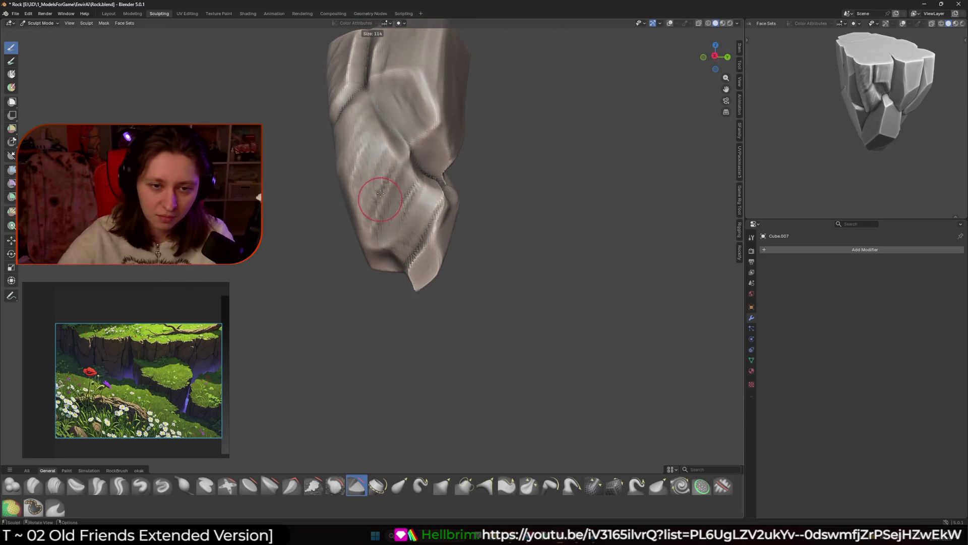
click(380, 180)
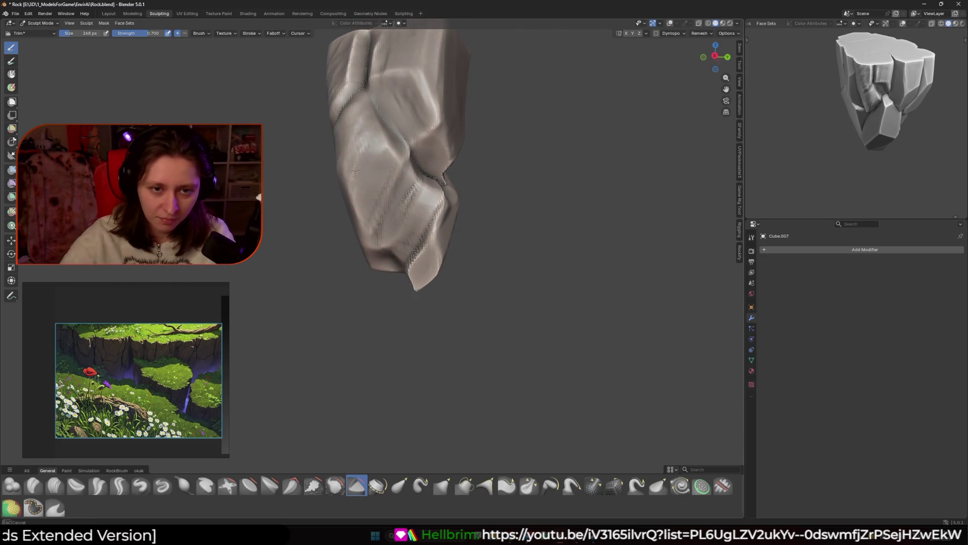
Step: Shrink the brush to 88 px and carve a groove down the rock's face
mouse_move(380, 195)
middle_down()
mouse_move(370, 229)
mouse_move(384, 162)
mouse_move(370, 217)
middle_up()
key(f)
click(355, 232)
drag(354, 237, 387, 293)
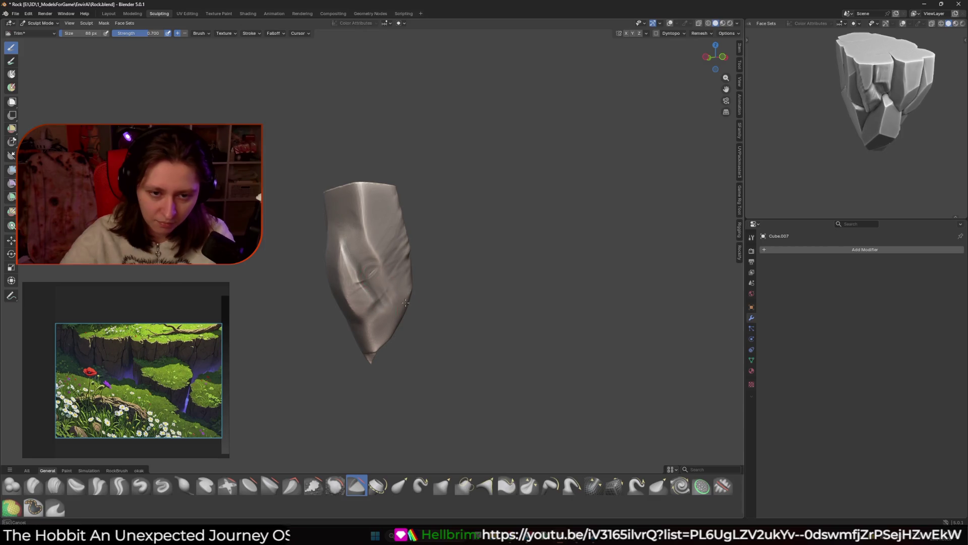
Step: Set the brush to 40 px then 62 px and inspect the rock from other sides
middle_drag(401, 300, 419, 262)
key(f)
click(434, 248)
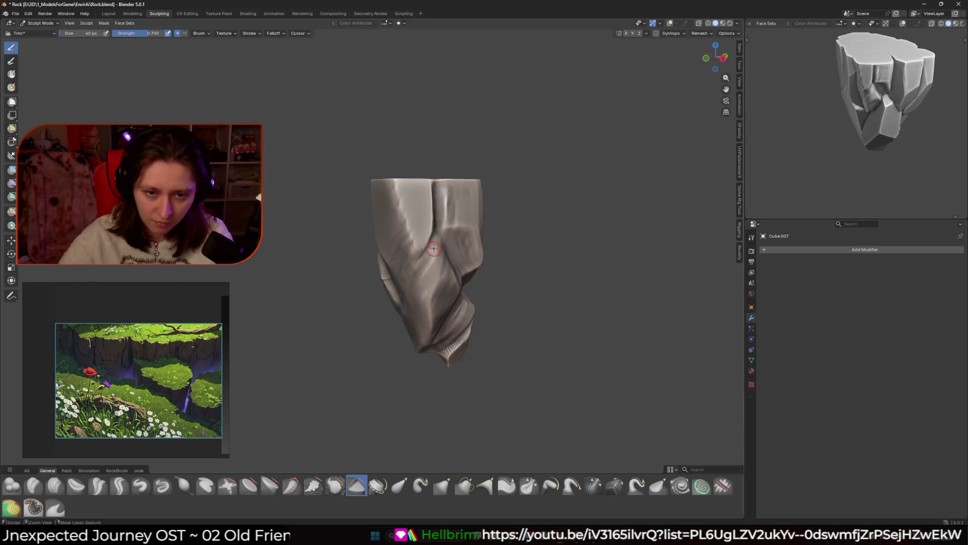
key(f)
click(439, 246)
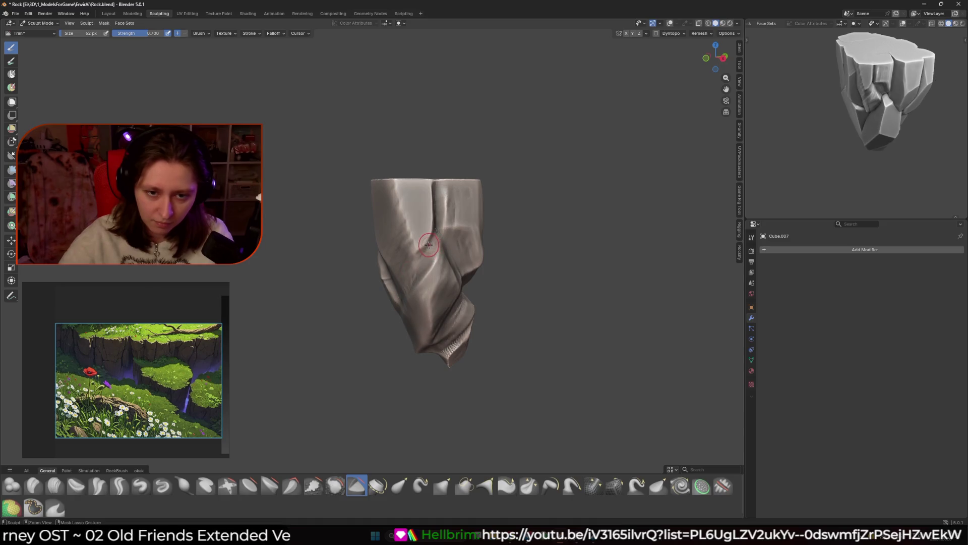
middle_drag(426, 248, 388, 278)
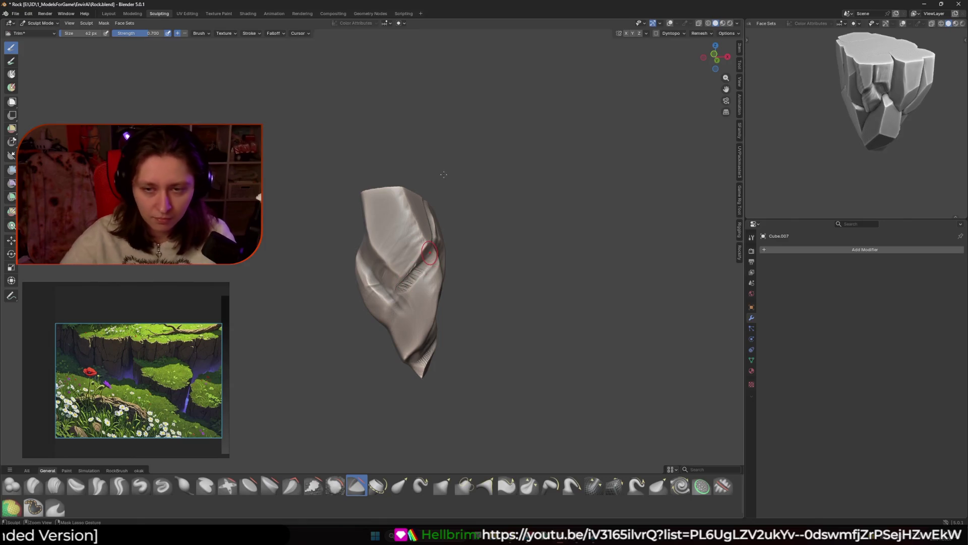
mouse_move(403, 227)
middle_down()
mouse_move(385, 298)
mouse_move(435, 208)
middle_up()
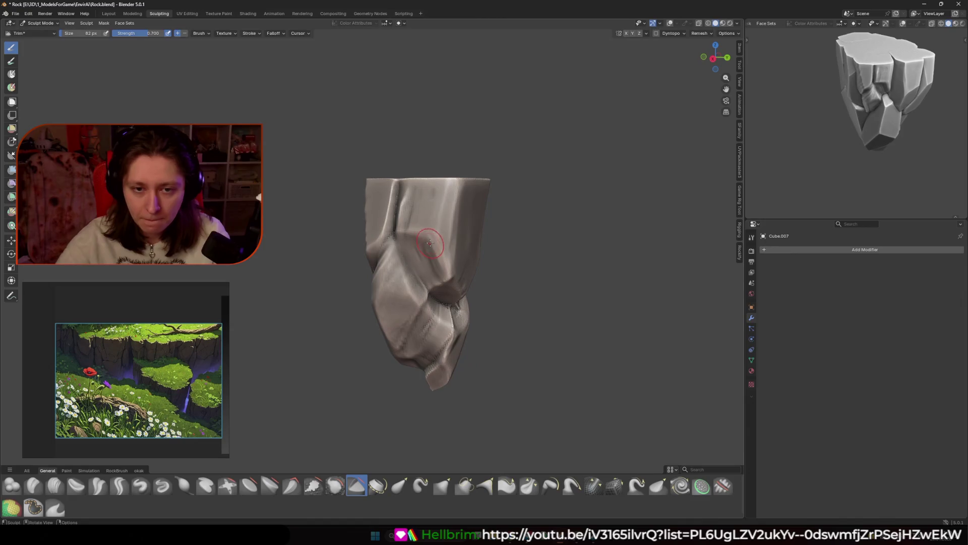
middle_drag(756, 88, 893, 93)
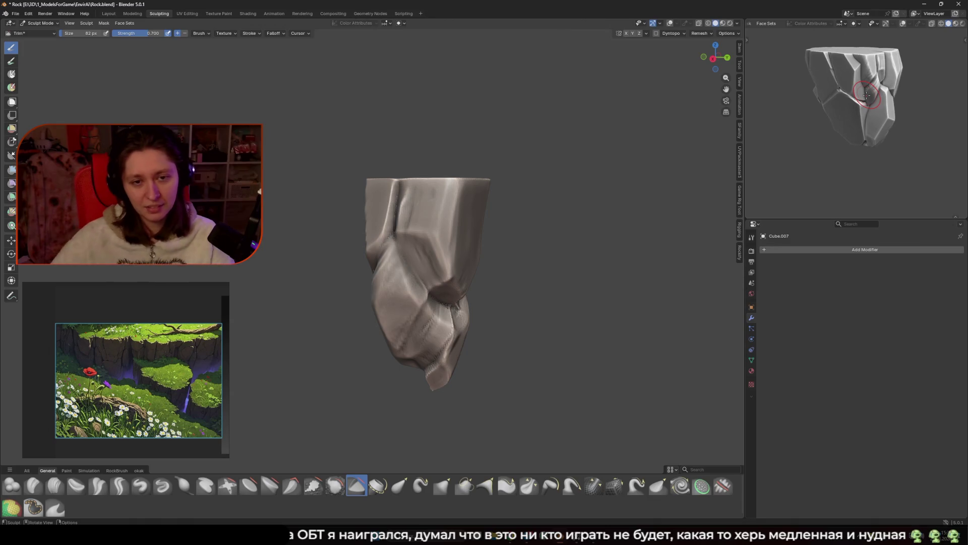
Step: Grow the Trim brush from 152 px to 220 px, then to about 438 px
mouse_move(433, 227)
middle_down()
mouse_move(475, 201)
mouse_move(408, 244)
mouse_move(412, 219)
middle_up()
key(f)
click(407, 244)
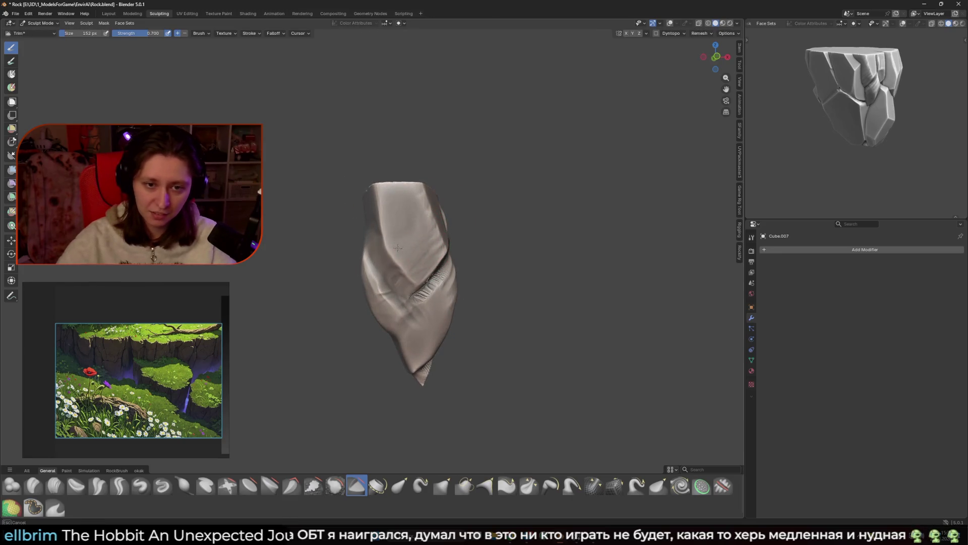
key(f)
click(422, 223)
key(f)
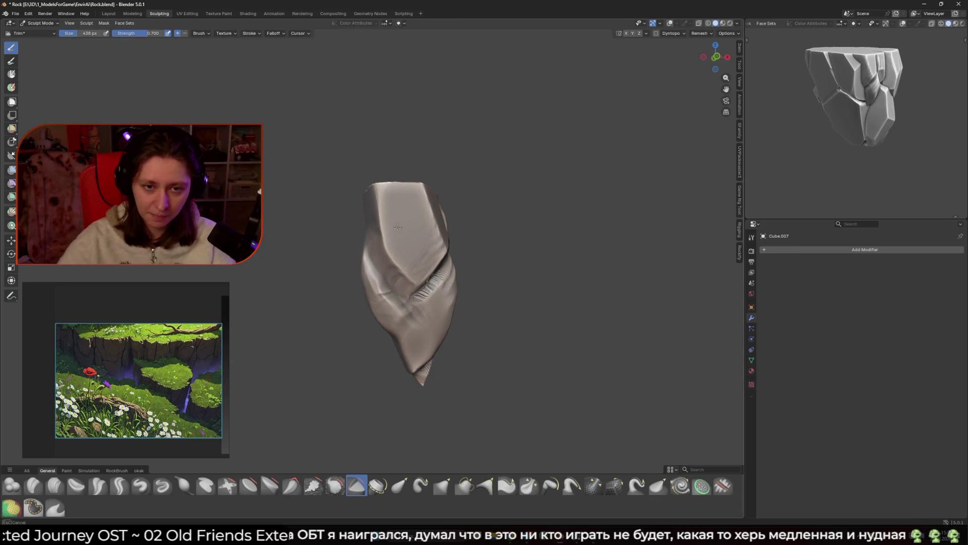
Step: Bring the rock's top facets into view and fine-tune the brush size with [ and ]
middle_drag(408, 212, 398, 204)
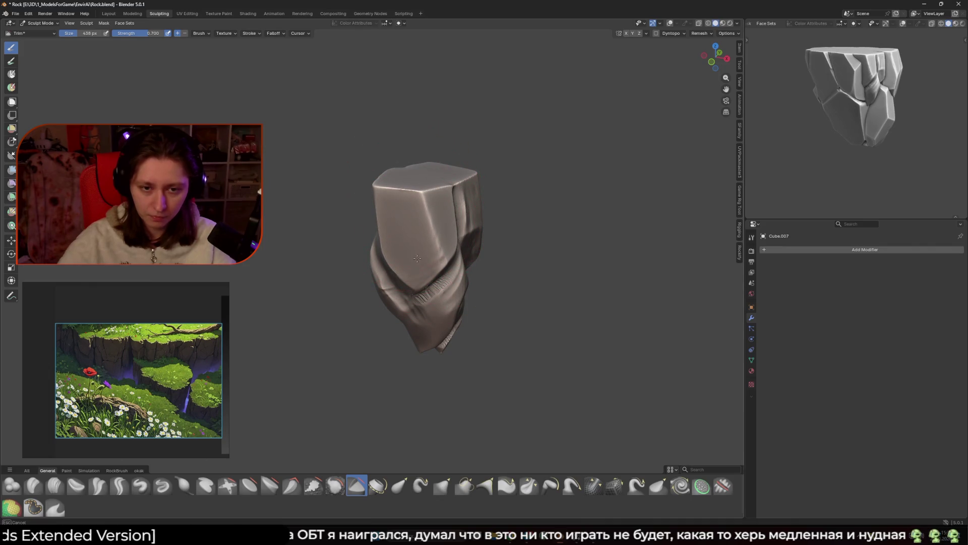
mouse_move(415, 262)
middle_down()
mouse_move(358, 235)
mouse_move(423, 221)
middle_up()
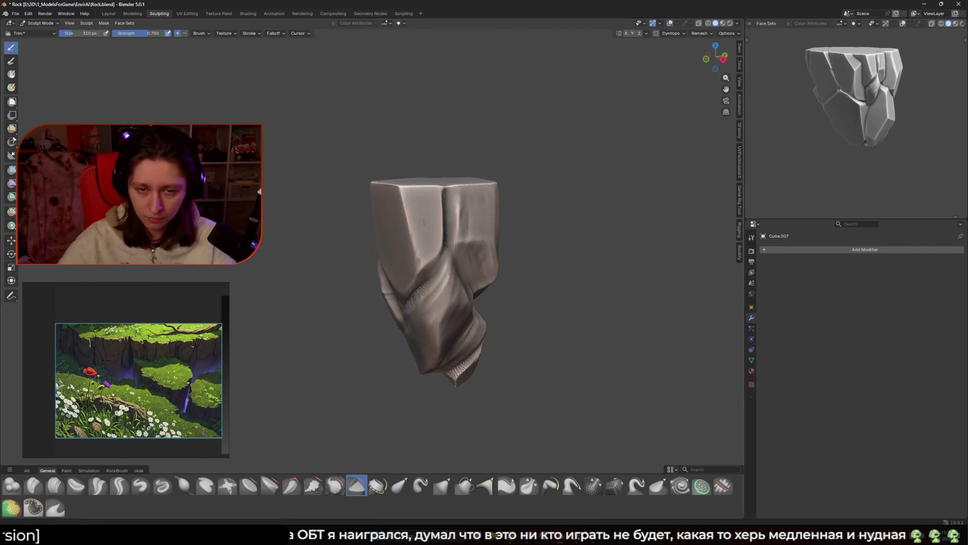
mouse_move(425, 260)
middle_down()
mouse_move(453, 232)
mouse_move(429, 230)
middle_up()
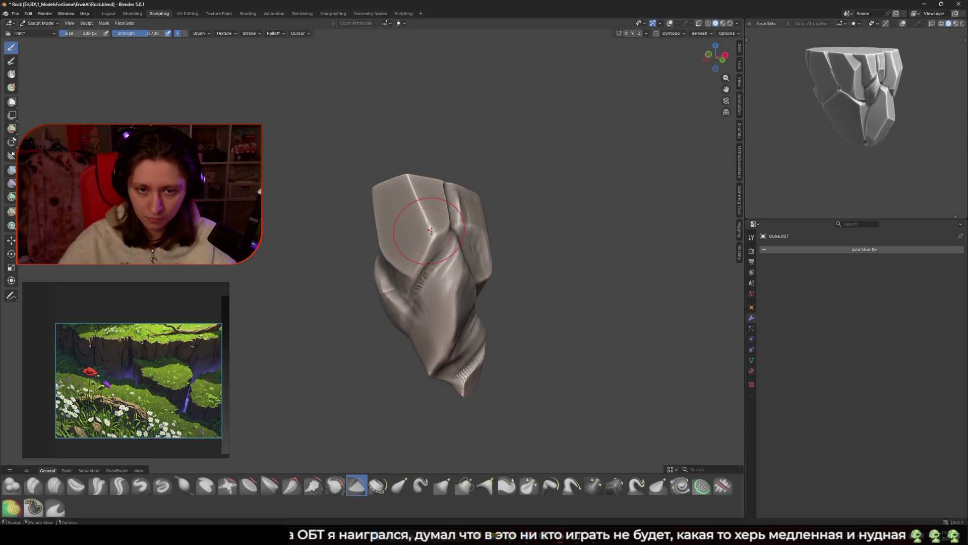
scroll(428, 237, up, 2)
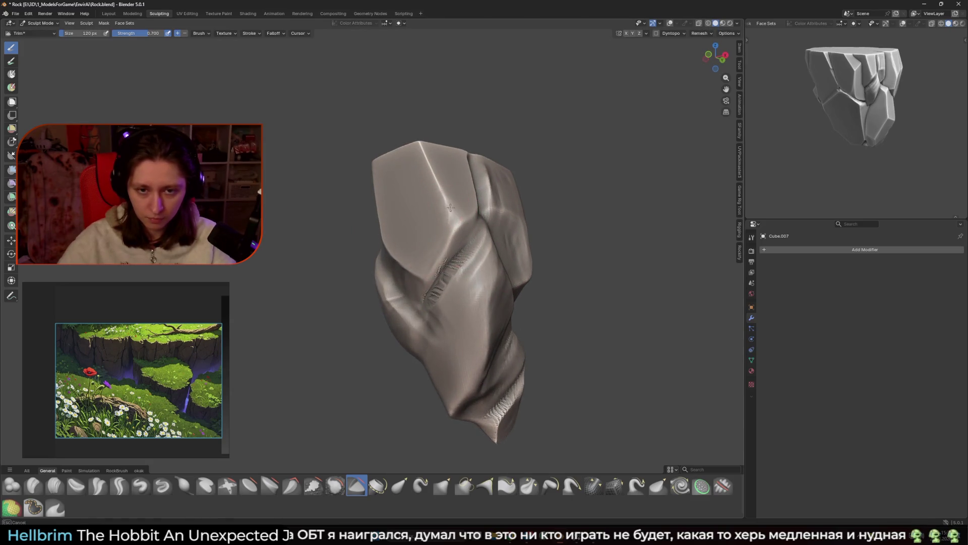
key(bracketleft)
key(bracketleft)
key(bracketleft)
mouse_move(448, 224)
middle_down()
mouse_move(457, 199)
mouse_move(398, 161)
middle_up()
key(bracketright)
key(bracketright)
key(bracketright)
key(bracketleft)
key(bracketleft)
key(bracketleft)
Step: Cut a broad flat facet into the upper side with a 58 px brush, then preview the remesh voxel size
middle_drag(410, 133, 413, 146)
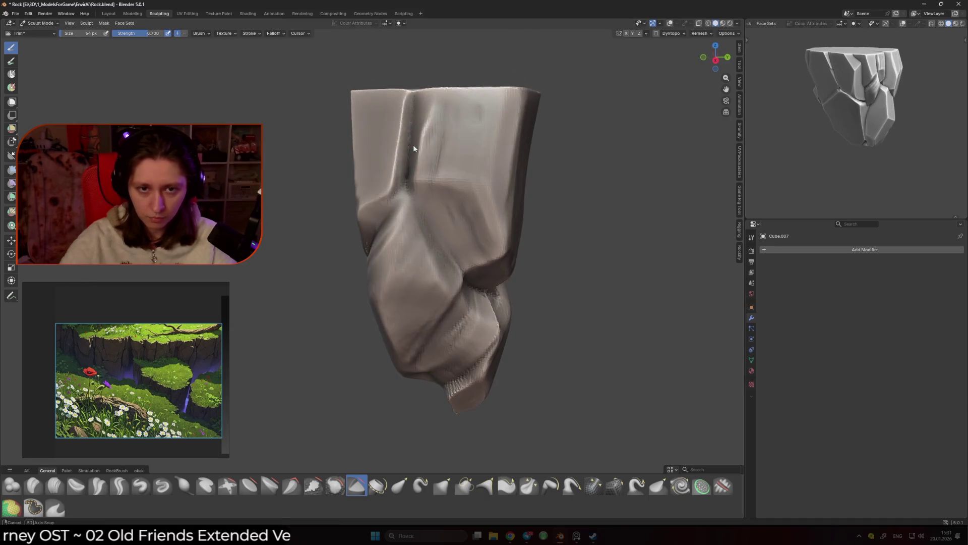
mouse_move(403, 202)
middle_down()
mouse_move(407, 176)
mouse_move(400, 183)
middle_up()
key(bracketleft)
key(bracketleft)
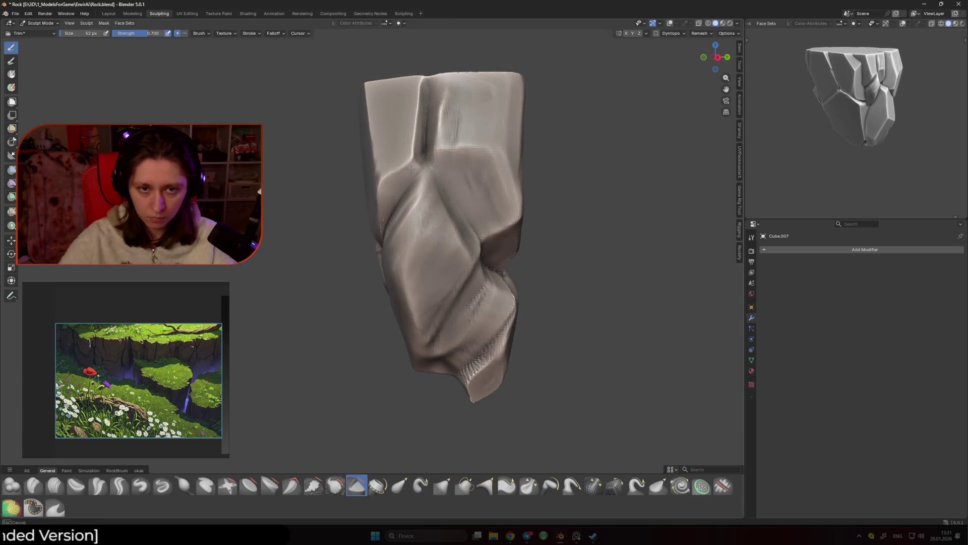
key(bracketright)
key(bracketright)
key(bracketright)
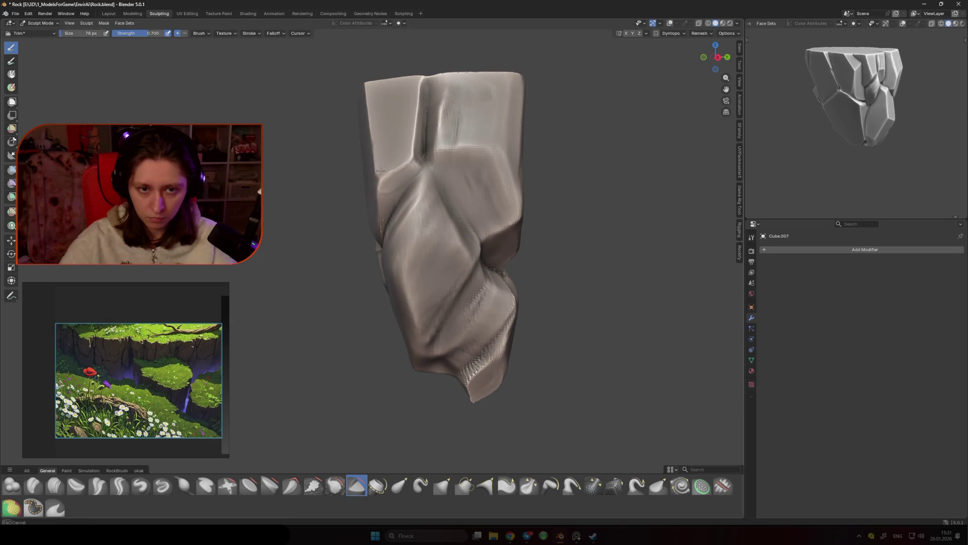
middle_drag(379, 179, 421, 187)
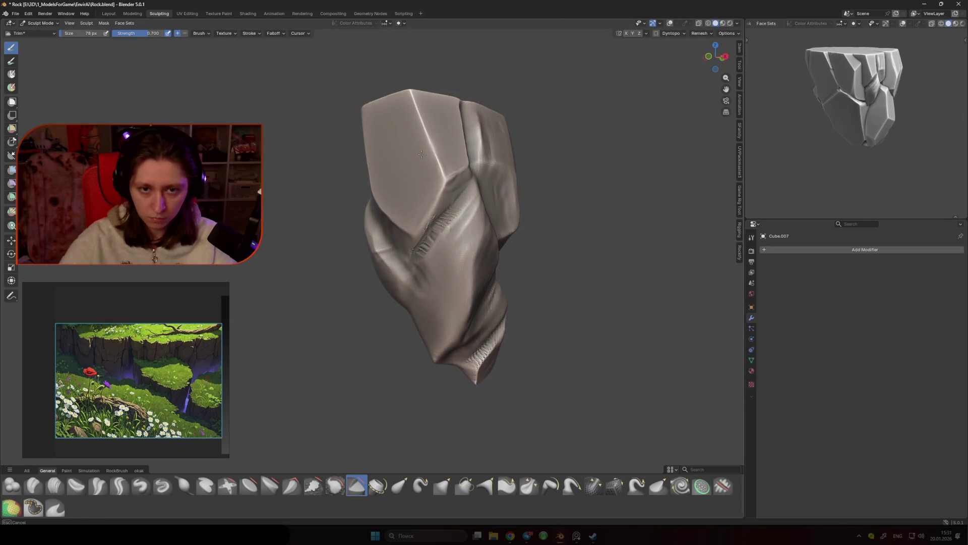
mouse_move(447, 159)
middle_down()
mouse_move(437, 161)
mouse_move(426, 212)
middle_up()
key(bracketleft)
key(bracketleft)
key(bracketleft)
key(r)
click(411, 222)
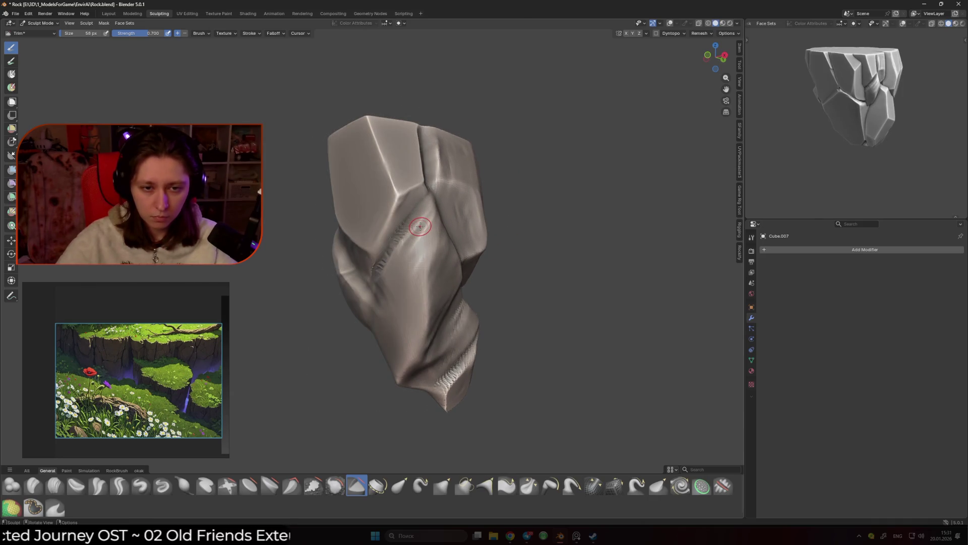
Step: Remesh Cube.007 at a 0.005 m voxel size and check the result from a new angle
click(701, 34)
click(722, 48)
key(BackSpace)
key(BackSpace)
key(BackSpace)
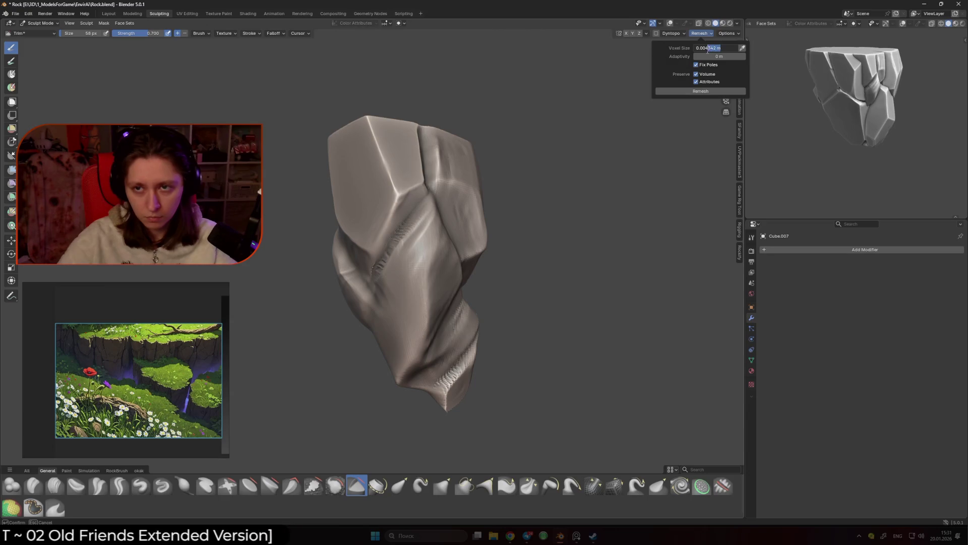
text(5)
key(Return)
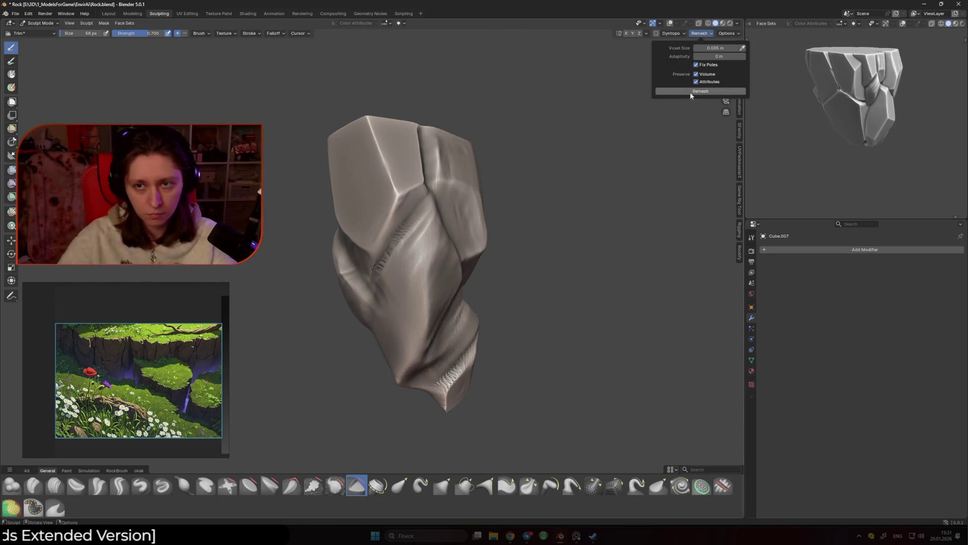
click(689, 92)
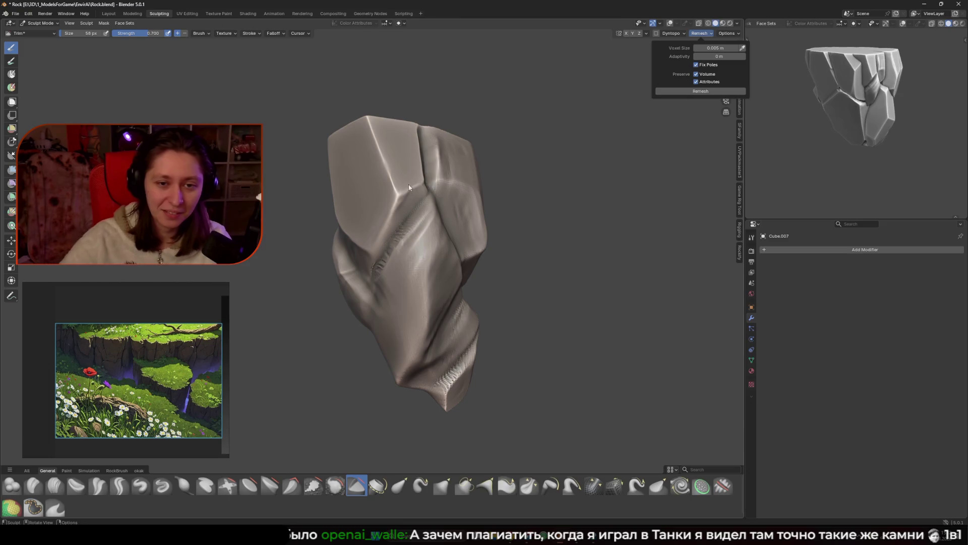
middle_drag(454, 167, 545, 126)
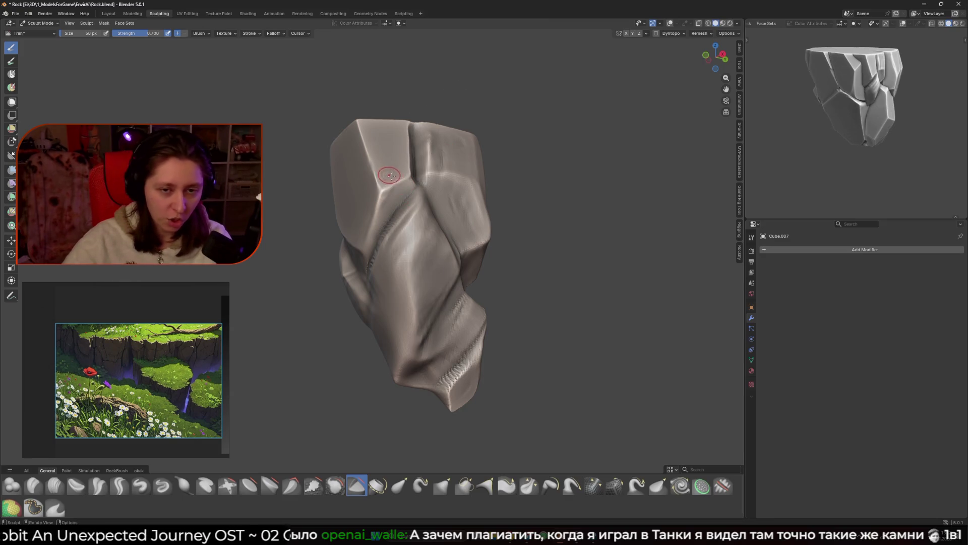
Step: Trim several flat facets along the rock's top crease, adjusting the brush size
scroll(405, 181, up, 2)
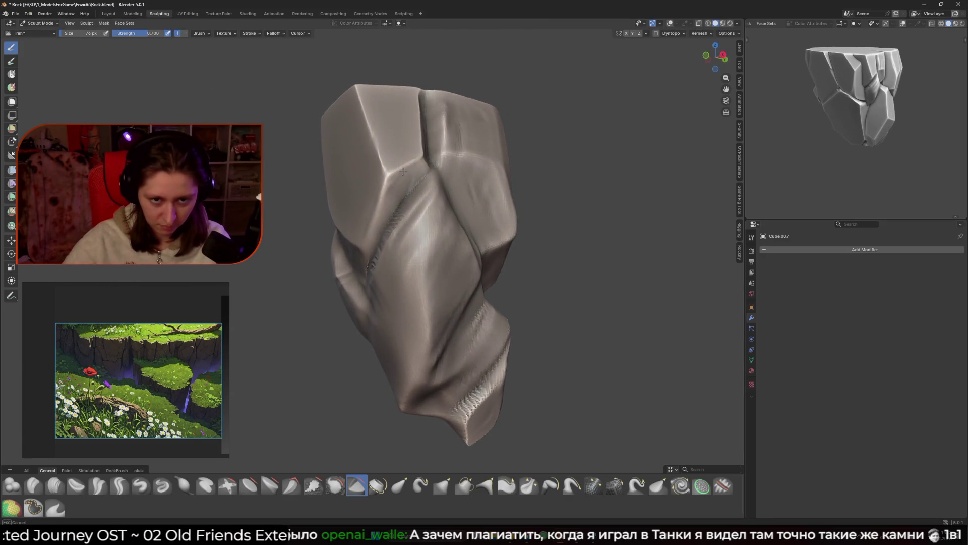
key(bracketright)
drag(416, 171, 396, 183)
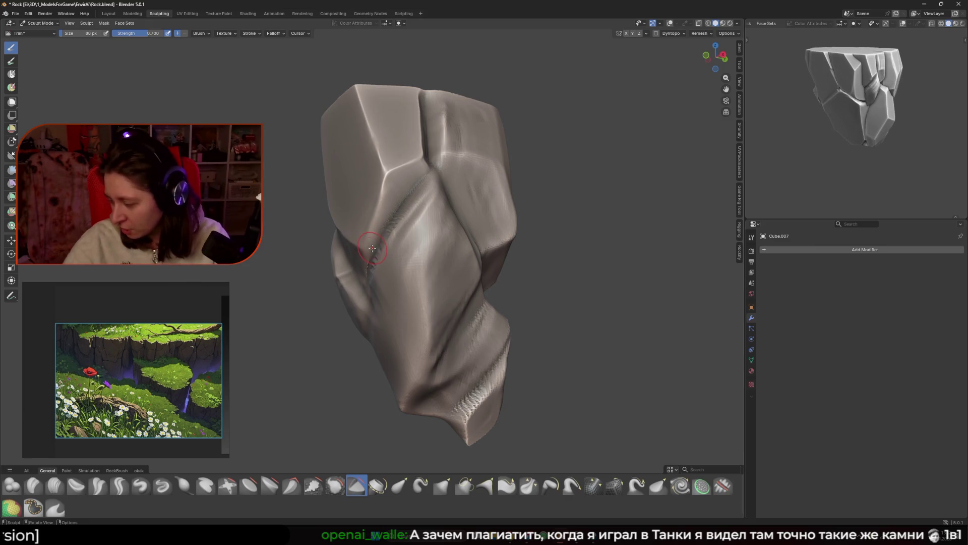
mouse_move(380, 221)
middle_down()
mouse_move(410, 175)
mouse_move(385, 227)
middle_up()
drag(385, 226, 385, 226)
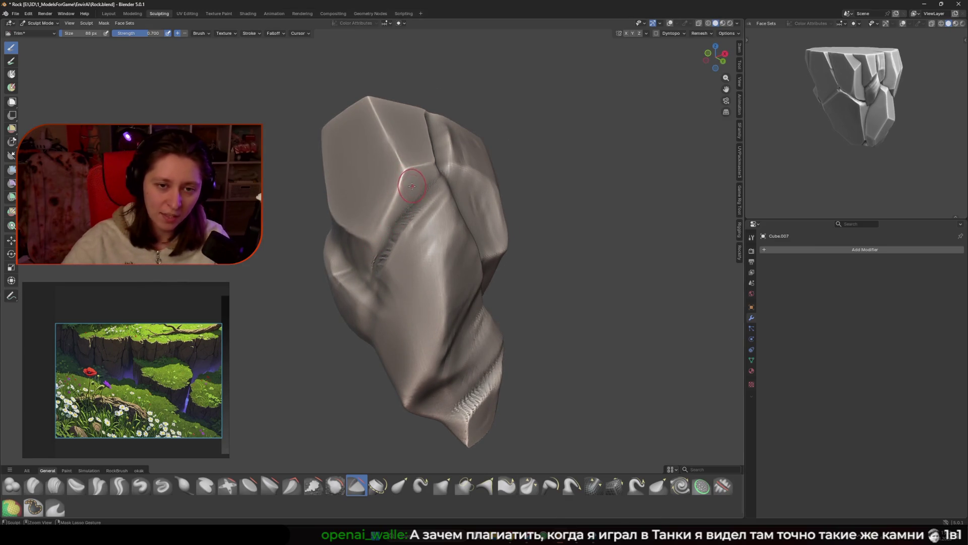
drag(415, 180, 416, 178)
mouse_move(369, 252)
middle_down()
mouse_move(400, 226)
mouse_move(402, 238)
middle_up()
drag(401, 239, 402, 239)
middle_drag(405, 212, 395, 183)
key(f)
click(391, 186)
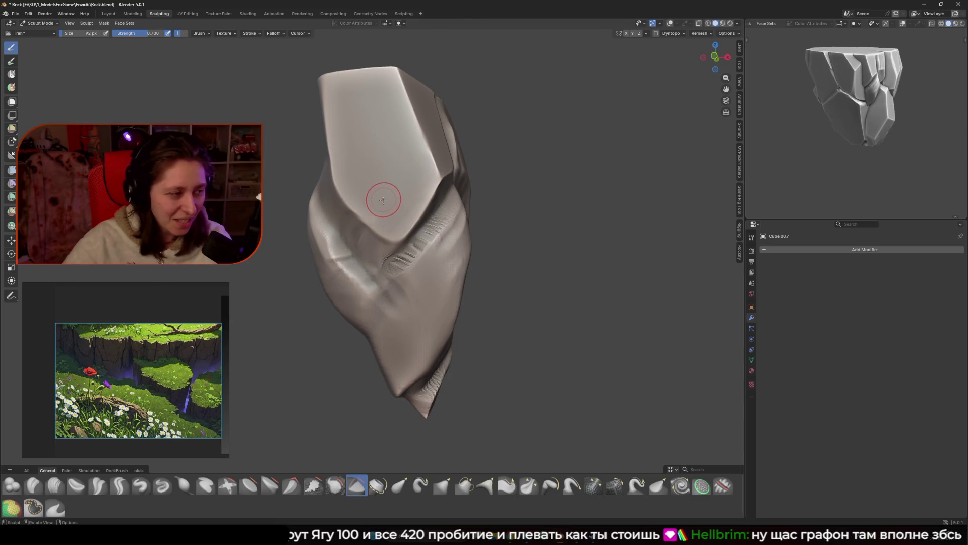
Step: Cut flat planes across the top face and across the rock's front
key(bracketright)
mouse_move(385, 219)
middle_down()
mouse_move(402, 218)
mouse_move(364, 223)
mouse_move(409, 227)
mouse_move(398, 241)
middle_up()
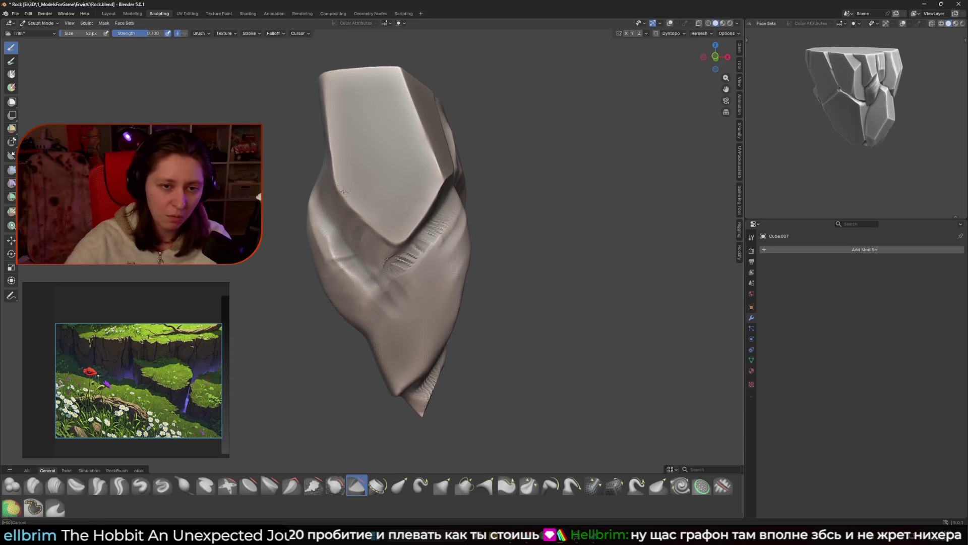
mouse_move(345, 199)
mouse_down()
mouse_move(385, 231)
mouse_move(361, 175)
mouse_move(377, 186)
mouse_up()
key(f)
click(380, 173)
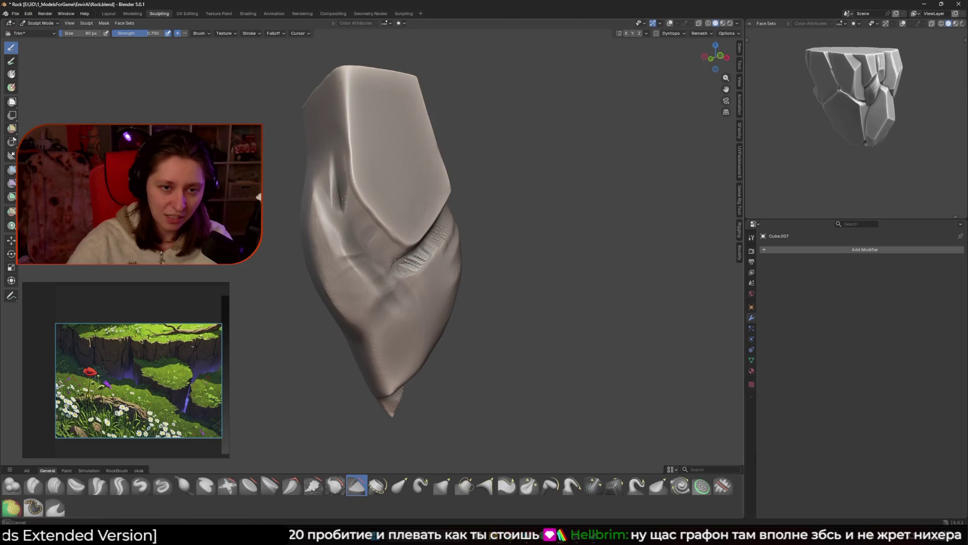
drag(345, 192, 388, 247)
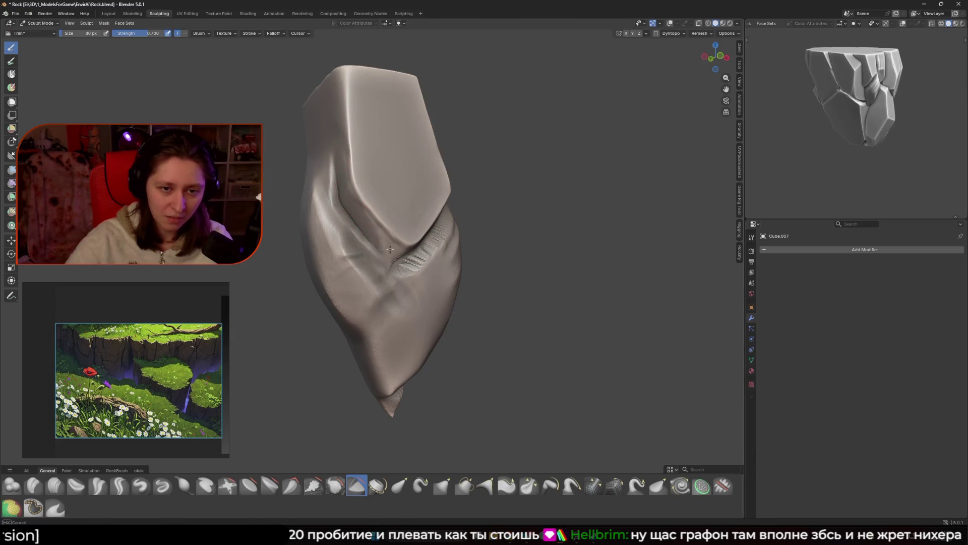
Step: Trim a flat facet on the front face and check it from several angles
middle_drag(372, 226, 389, 152)
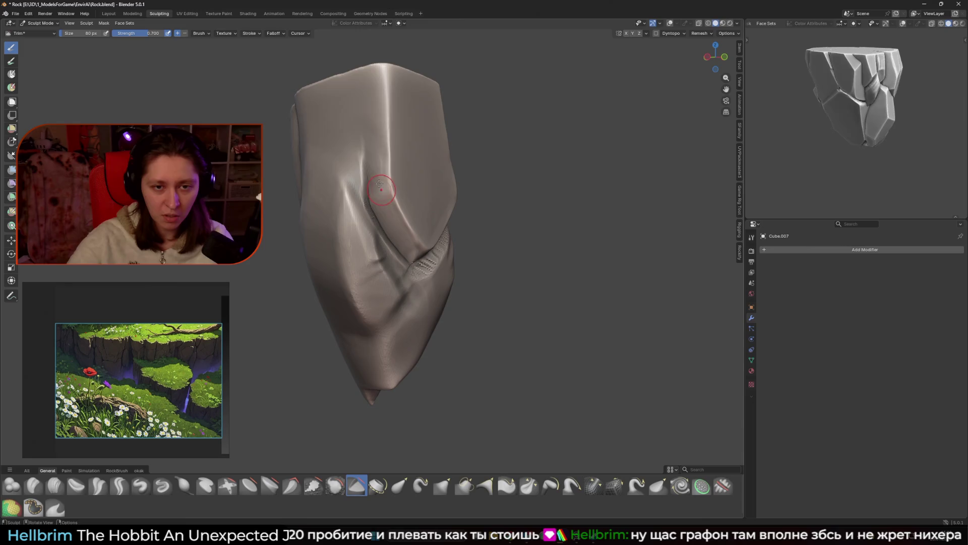
middle_drag(366, 197, 391, 173)
drag(391, 173, 384, 118)
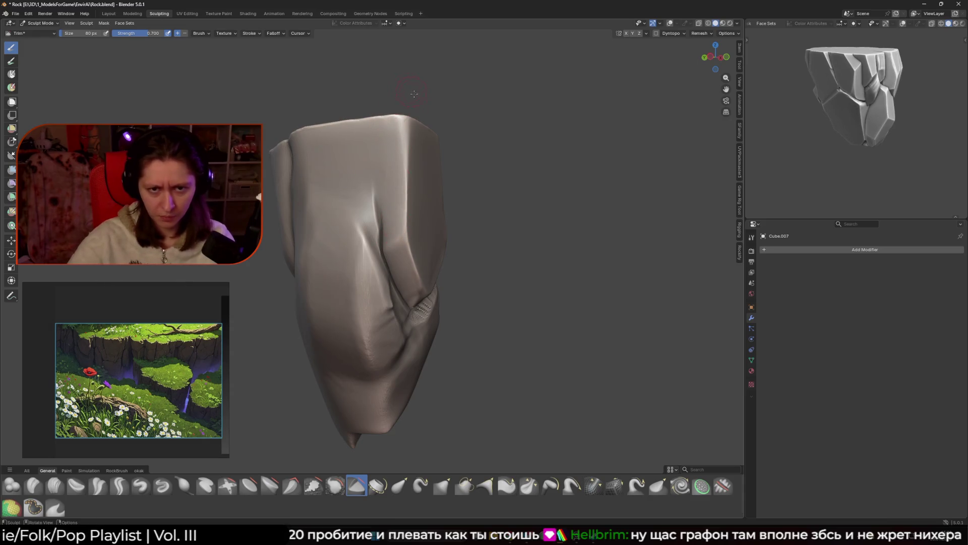
middle_drag(384, 184, 407, 188)
drag(398, 172, 385, 129)
middle_drag(384, 128, 390, 217)
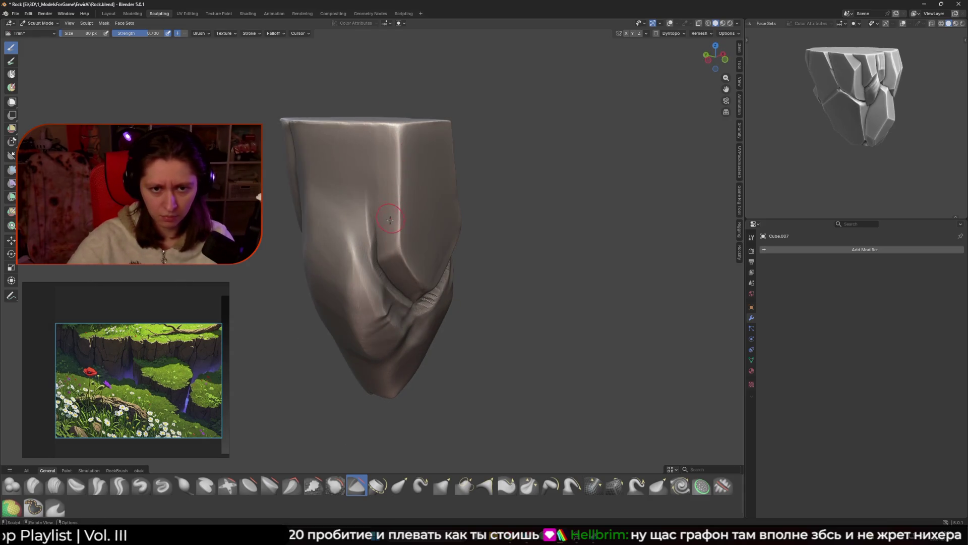
mouse_move(398, 123)
middle_down()
mouse_move(372, 240)
mouse_move(400, 238)
mouse_move(405, 292)
mouse_move(434, 210)
middle_up()
Step: Shrink the brush and trim a flat facet along the top edge
key(bracketleft)
key(bracketleft)
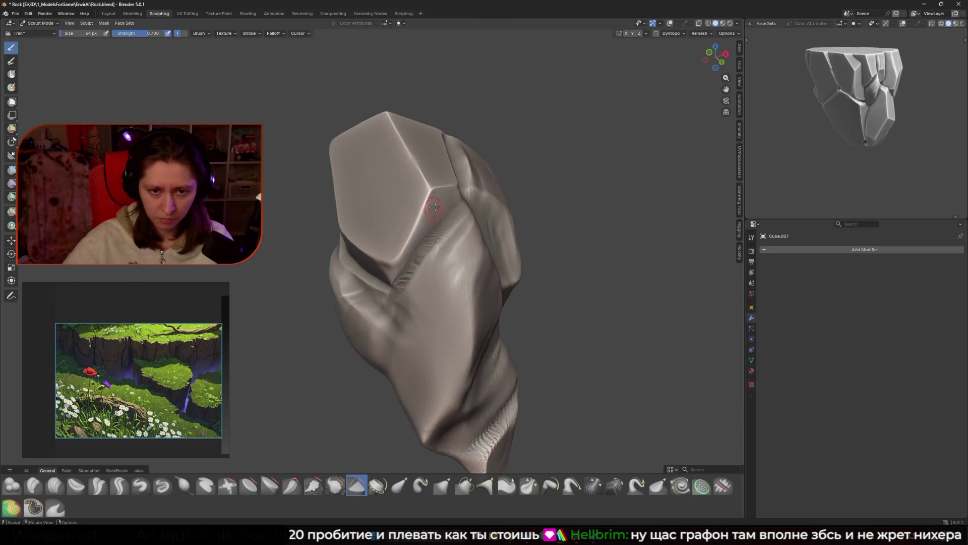
middle_drag(392, 282, 443, 203)
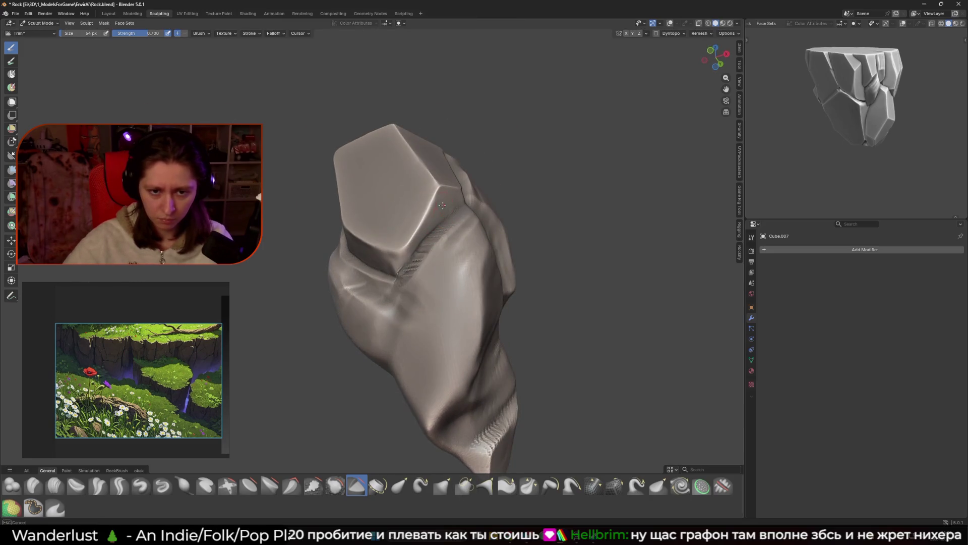
middle_drag(416, 242, 412, 271)
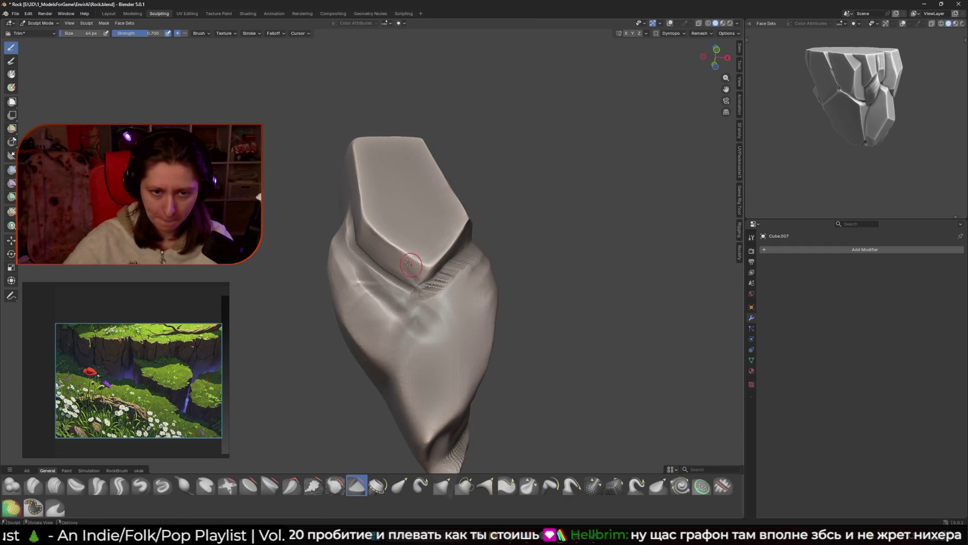
drag(417, 278, 418, 279)
middle_drag(418, 279, 406, 268)
click(375, 274)
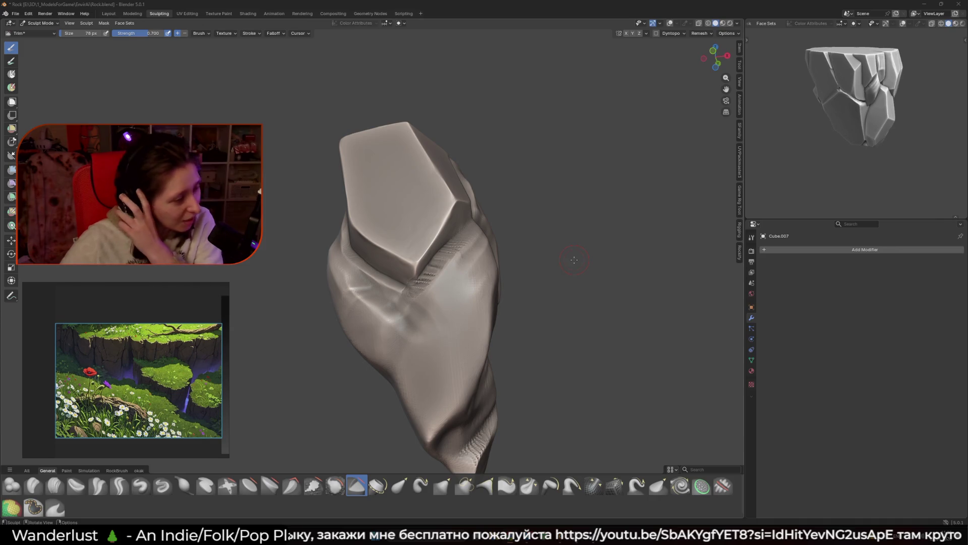
Step: Orbit to view the rock's flat pentagonal top face more frontally
middle_drag(411, 310, 432, 313)
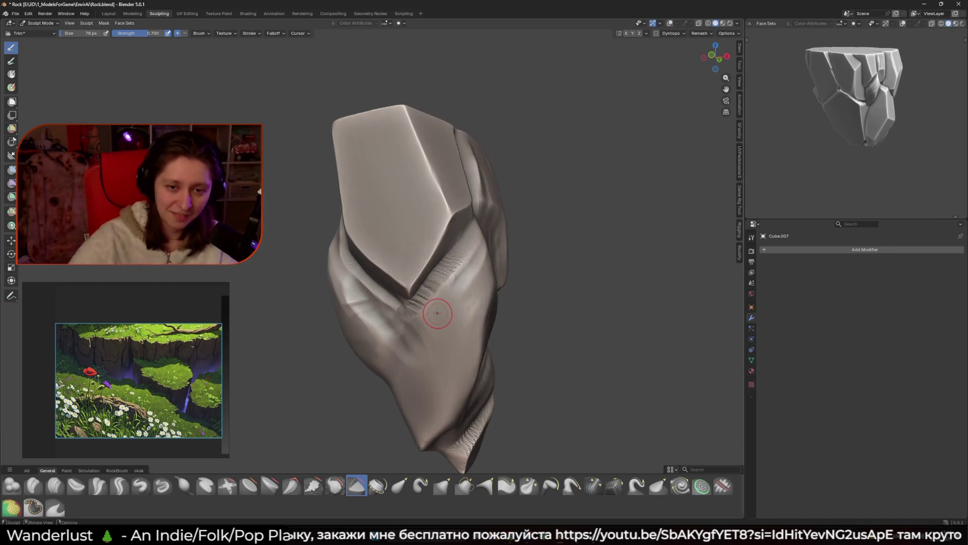
Step: Settle the sculpt brush at 90 px after trying 74 and 76 px, then save Rock.blend
middle_drag(460, 188, 400, 218)
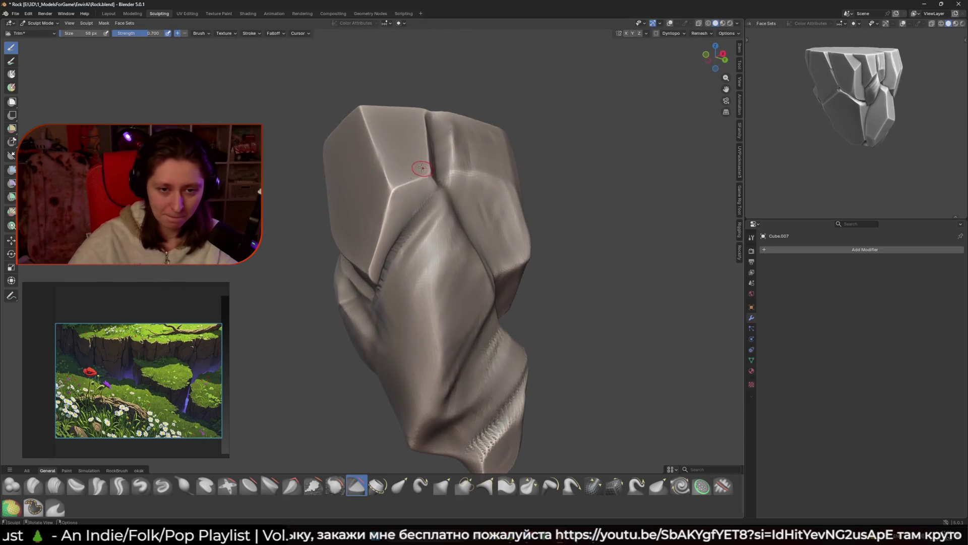
key(f)
click(414, 190)
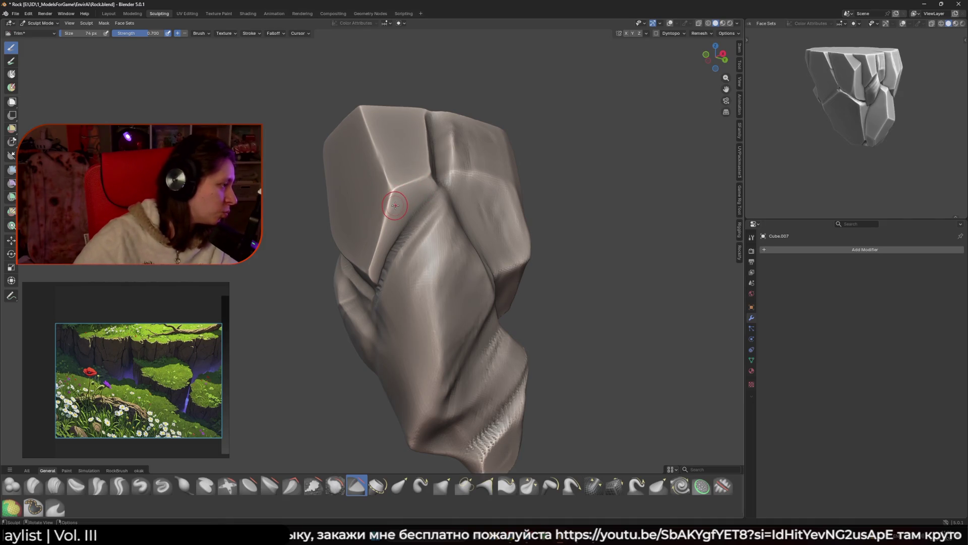
middle_drag(413, 189, 400, 192)
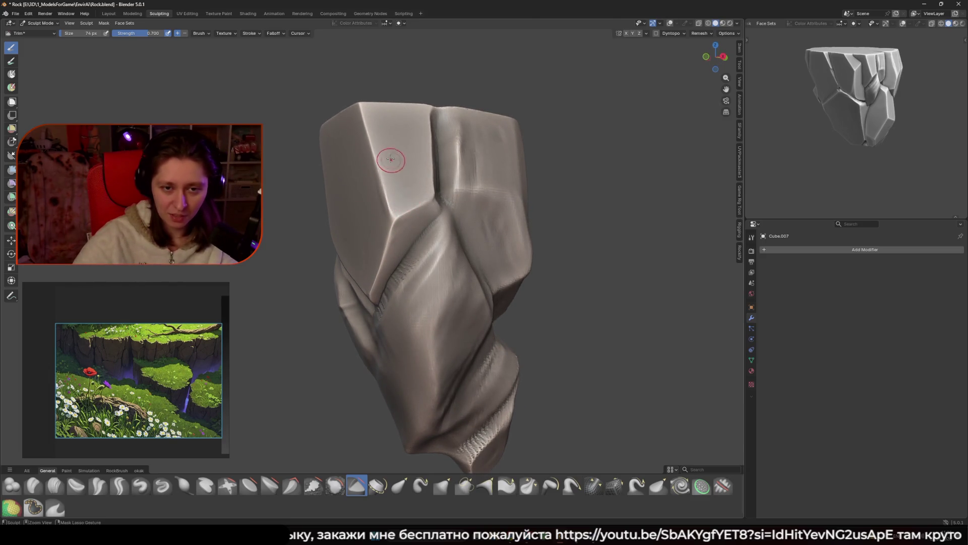
middle_drag(403, 189, 398, 176)
key(f)
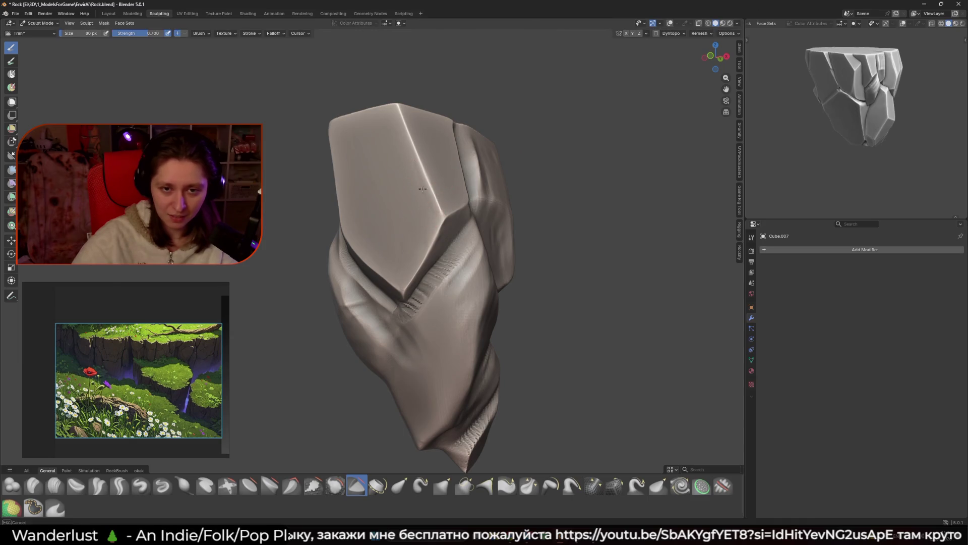
click(441, 243)
mouse_move(441, 243)
middle_down()
mouse_move(406, 194)
mouse_move(417, 204)
middle_up()
key(f)
click(411, 191)
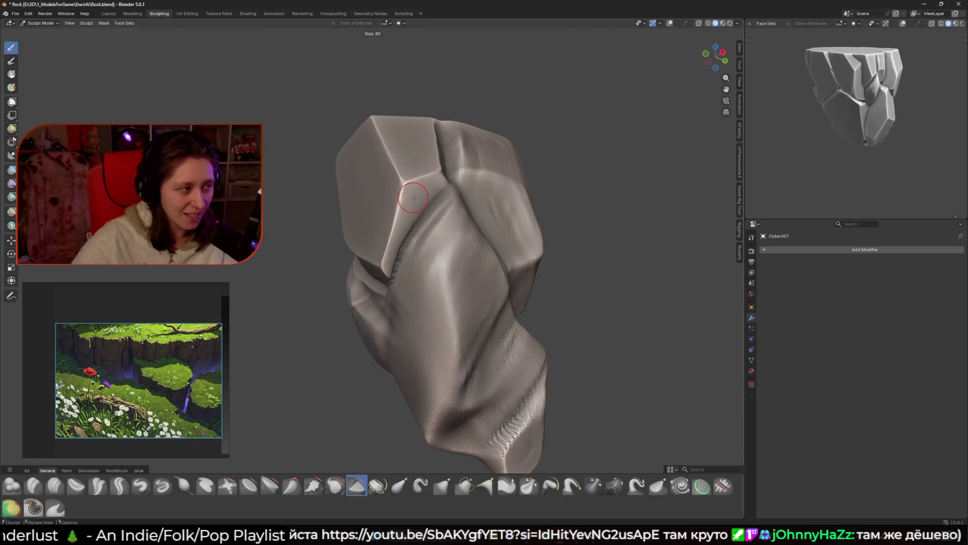
middle_drag(413, 188, 381, 261)
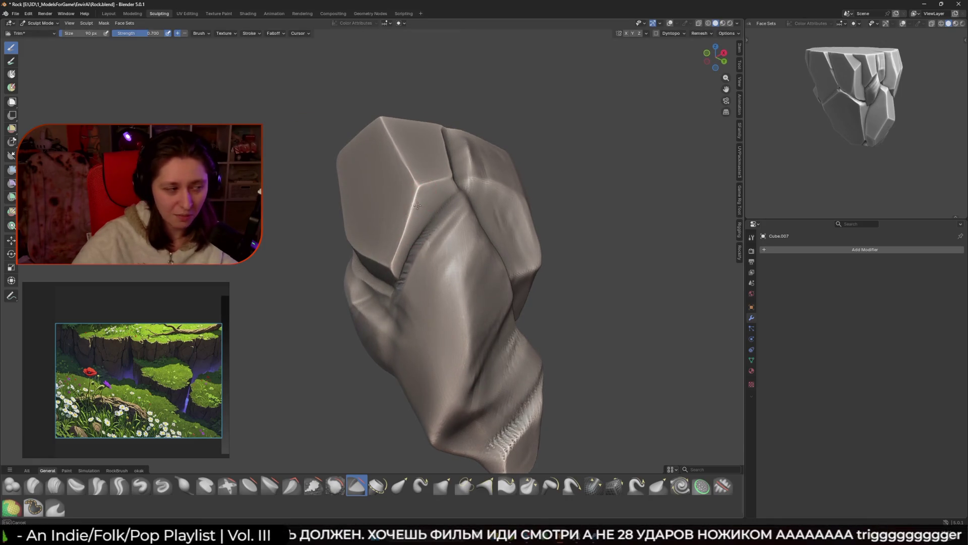
key(ctrl+s)
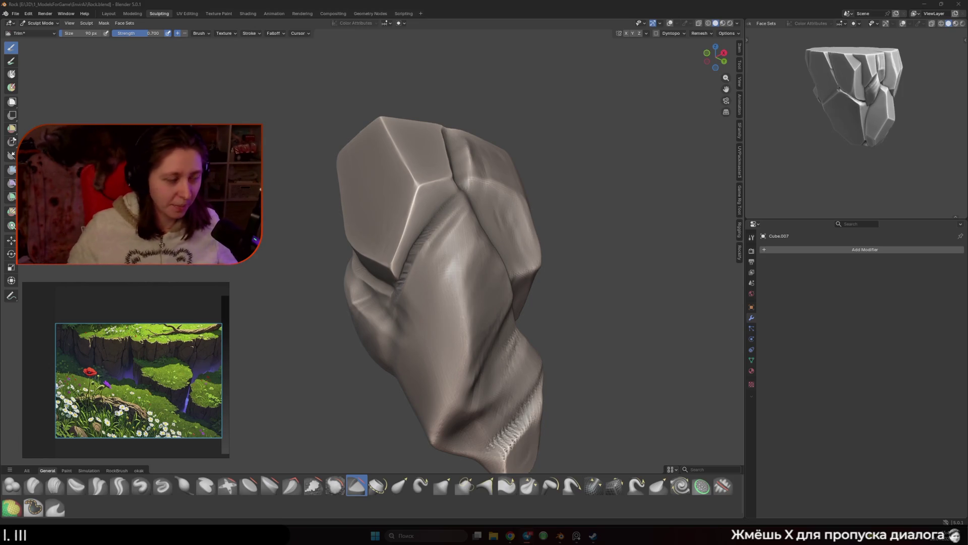
click(494, 87)
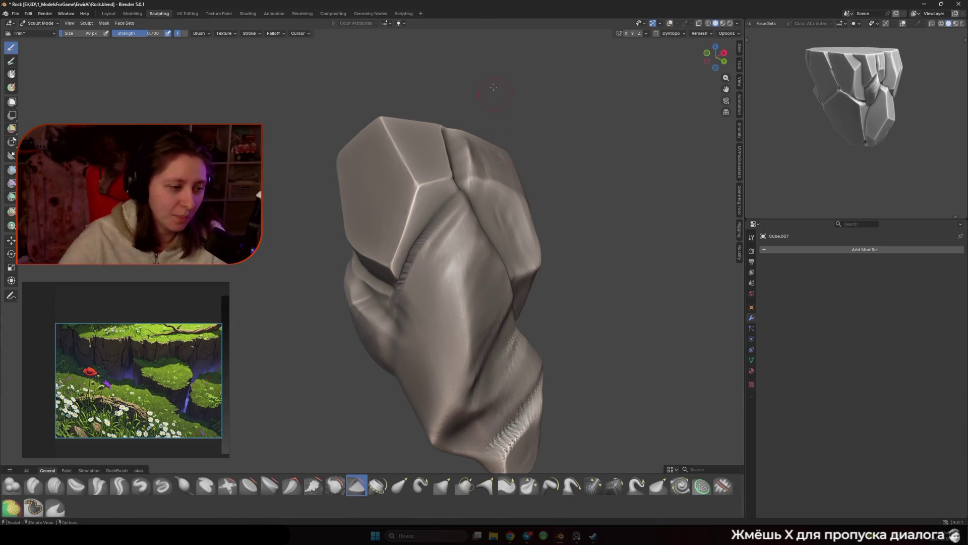
Step: Flatten the crease below the top face with a 112 px brush, then shrink it to 84 px
middle_drag(434, 179, 432, 210)
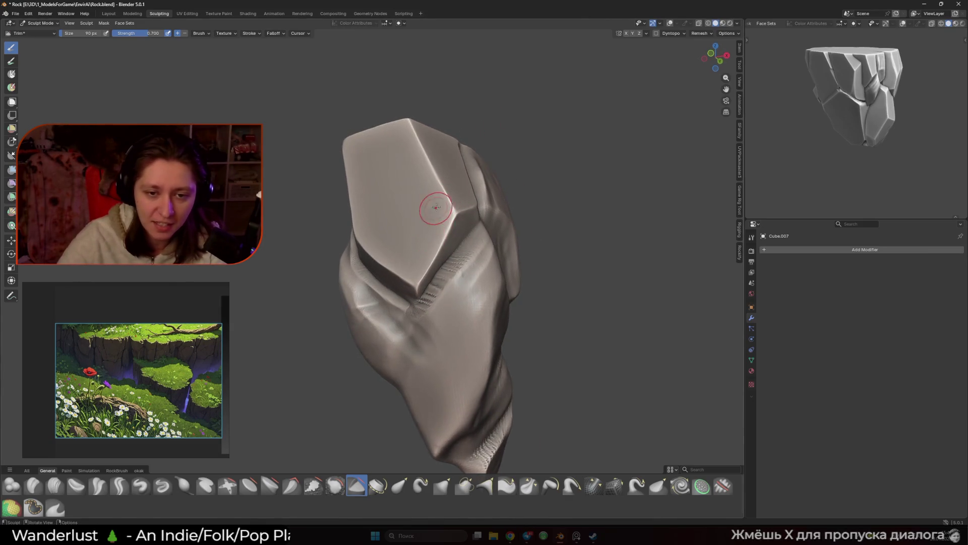
mouse_move(410, 255)
middle_down()
mouse_move(464, 266)
mouse_move(448, 284)
mouse_move(419, 277)
mouse_move(423, 225)
mouse_move(463, 235)
mouse_move(466, 205)
middle_up()
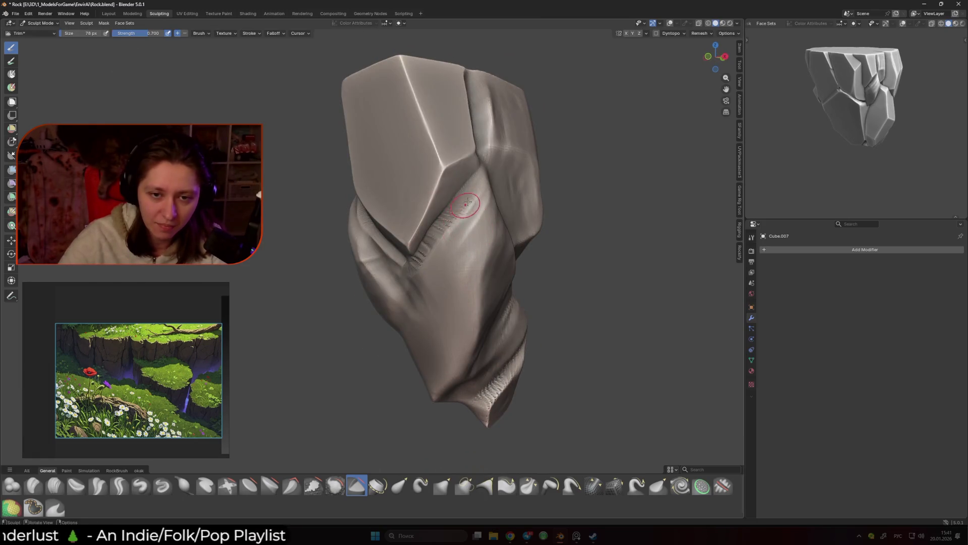
key(f)
click(465, 216)
mouse_move(454, 174)
mouse_down()
mouse_move(450, 194)
mouse_move(461, 210)
mouse_move(431, 246)
mouse_move(468, 189)
mouse_move(405, 262)
mouse_move(469, 192)
mouse_move(419, 237)
mouse_move(444, 202)
mouse_move(419, 235)
mouse_up()
middle_drag(490, 185, 459, 217)
drag(459, 216, 440, 220)
middle_drag(441, 220, 422, 169)
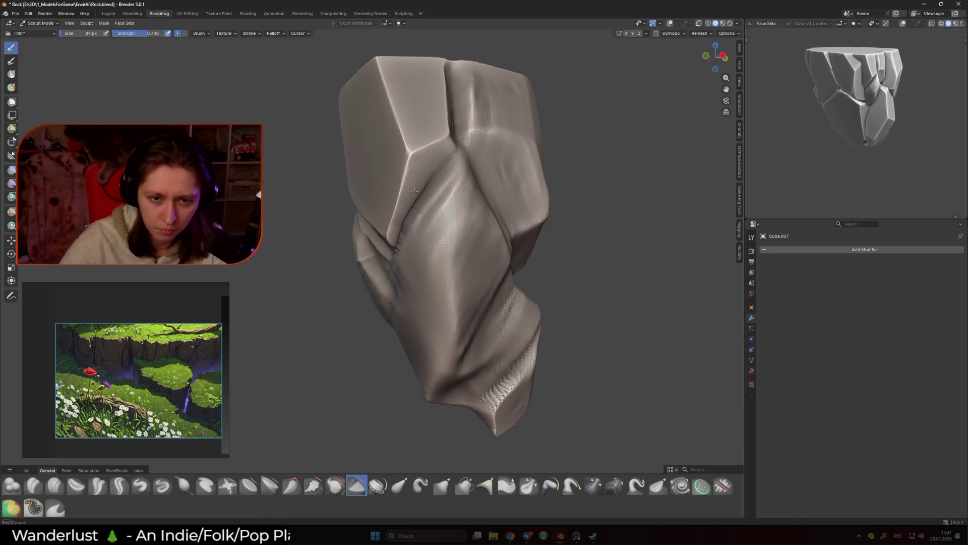
Step: Finish an 84 px trim stroke, then enlarge the Grab Silhouette brush to about 138 px
drag(409, 219, 432, 255)
middle_drag(432, 255, 479, 428)
click(485, 486)
middle_drag(411, 205, 433, 206)
mouse_move(433, 205)
mouse_down()
mouse_move(406, 216)
mouse_move(416, 218)
mouse_up()
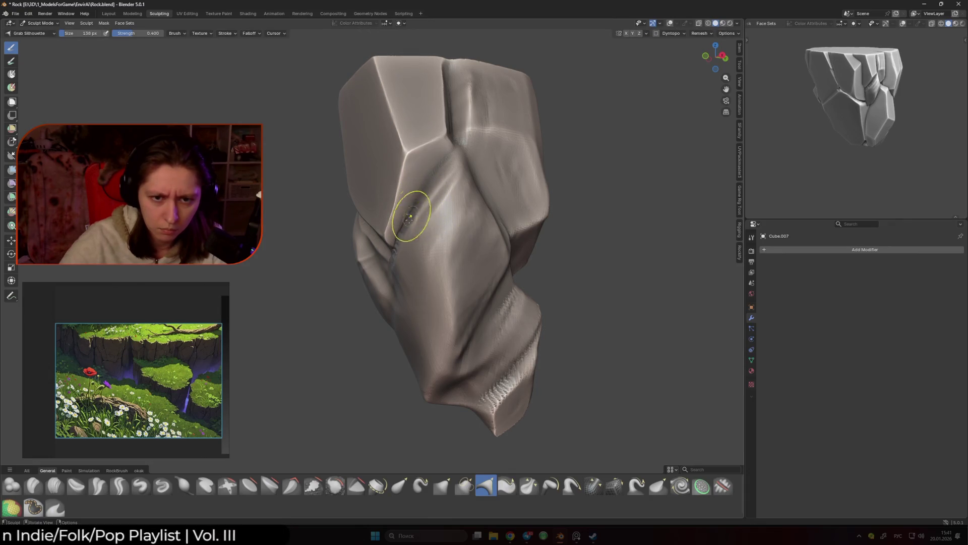
Step: Pull the left front crease up and right with Grab Silhouette, then resume trimming with a 100 px brush
mouse_move(403, 230)
mouse_down()
mouse_move(417, 203)
mouse_move(455, 172)
mouse_up()
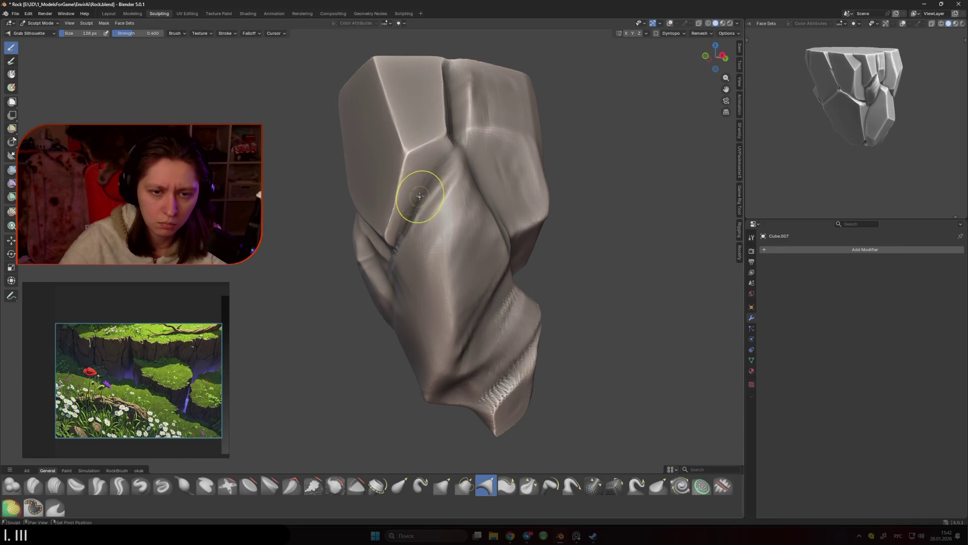
drag(384, 256, 374, 264)
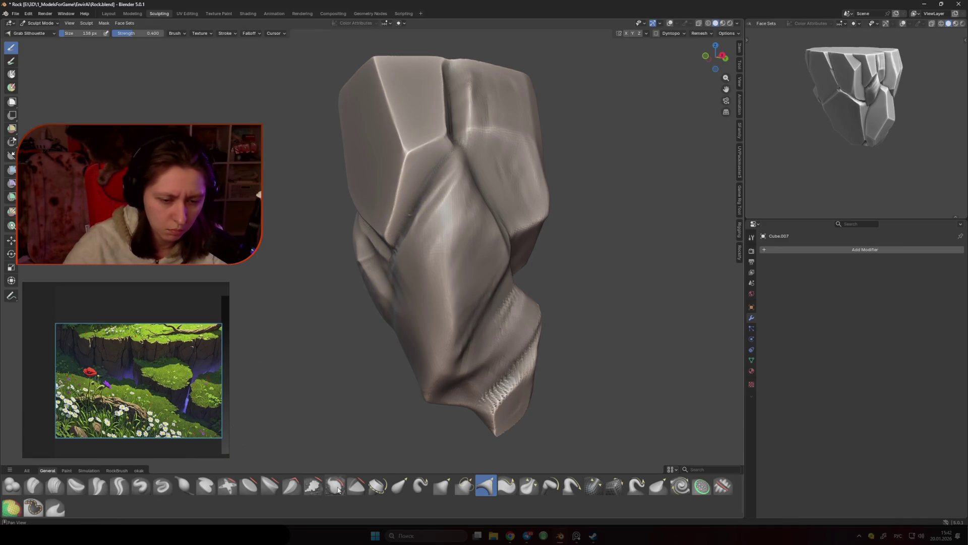
click(356, 485)
mouse_move(434, 202)
middle_down()
mouse_move(458, 195)
mouse_move(432, 241)
mouse_move(449, 217)
mouse_move(393, 224)
mouse_move(373, 205)
mouse_move(377, 179)
middle_up()
key(bracketleft)
key(bracketleft)
key(bracketleft)
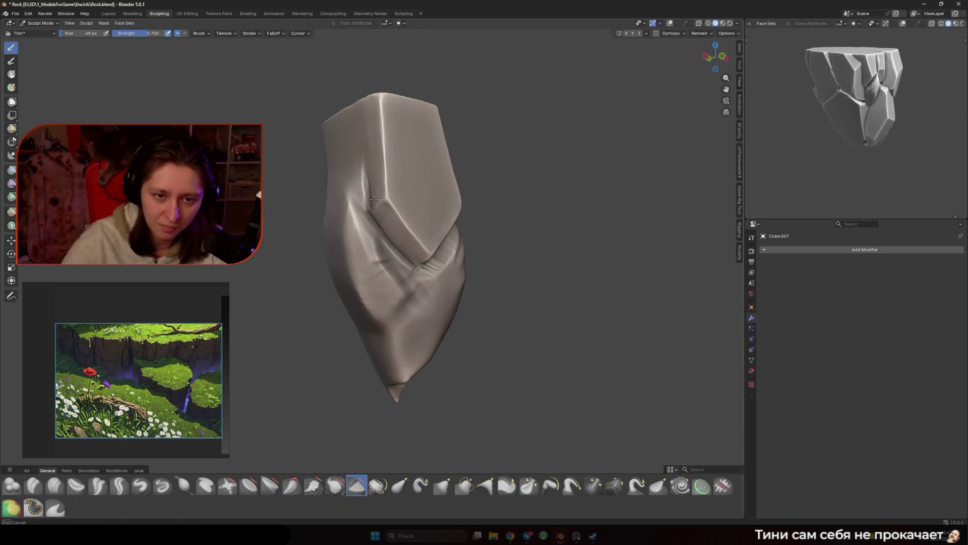
Step: Resize the brush to 102 px, then about 236 px, and trim the central lower facet flat
middle_drag(381, 213, 470, 217)
key(f)
click(434, 260)
middle_drag(434, 260, 421, 249)
key(f)
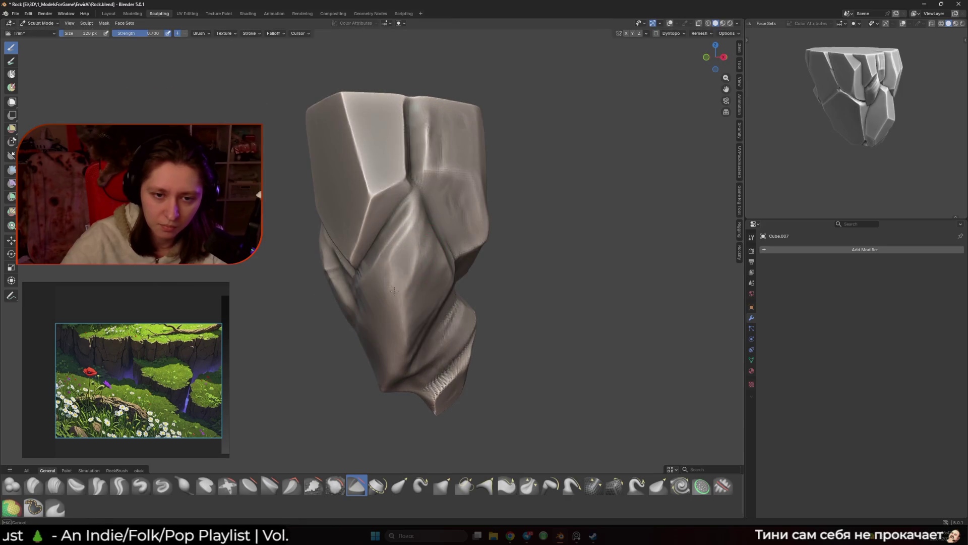
mouse_move(404, 304)
mouse_down()
mouse_move(401, 242)
mouse_move(380, 300)
mouse_move(413, 237)
mouse_move(383, 328)
mouse_move(406, 298)
mouse_up()
mouse_move(419, 295)
middle_down()
mouse_move(438, 310)
mouse_move(408, 276)
mouse_move(353, 315)
mouse_move(384, 374)
middle_up()
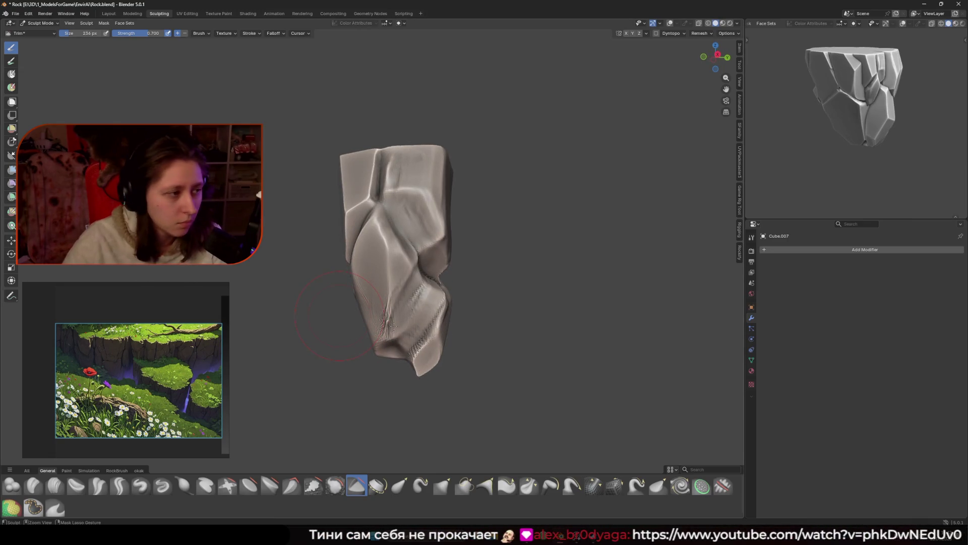
mouse_move(373, 286)
middle_down()
mouse_move(389, 300)
mouse_move(424, 215)
middle_up()
Step: Shrink the Trim brush to 86 px, then 72 px, while circling the rock
key(f)
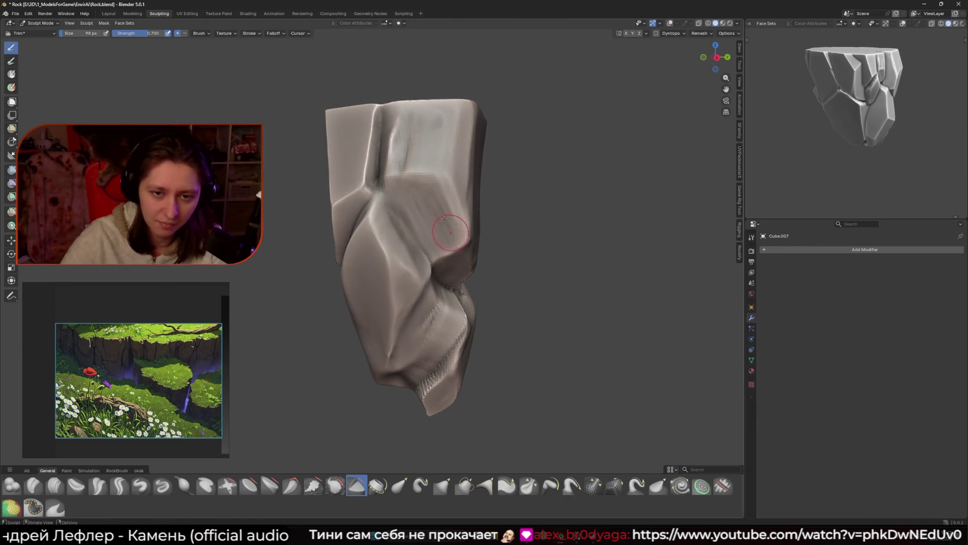
click(464, 238)
middle_drag(465, 238, 426, 268)
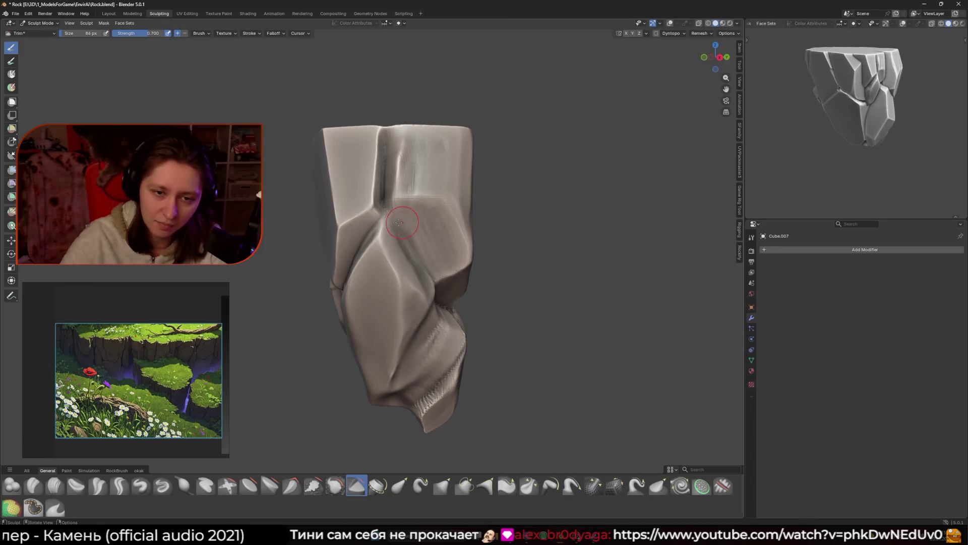
key(f)
click(426, 272)
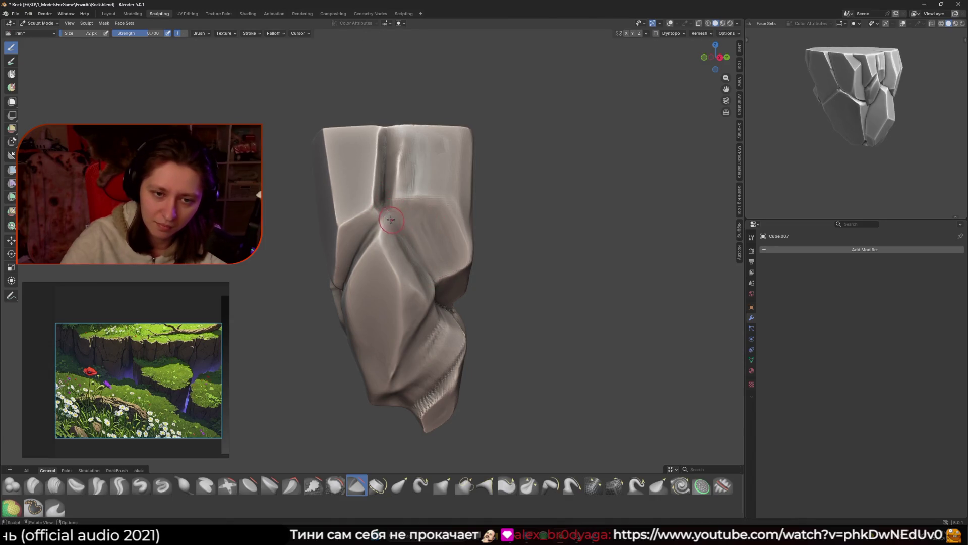
middle_drag(426, 273, 398, 220)
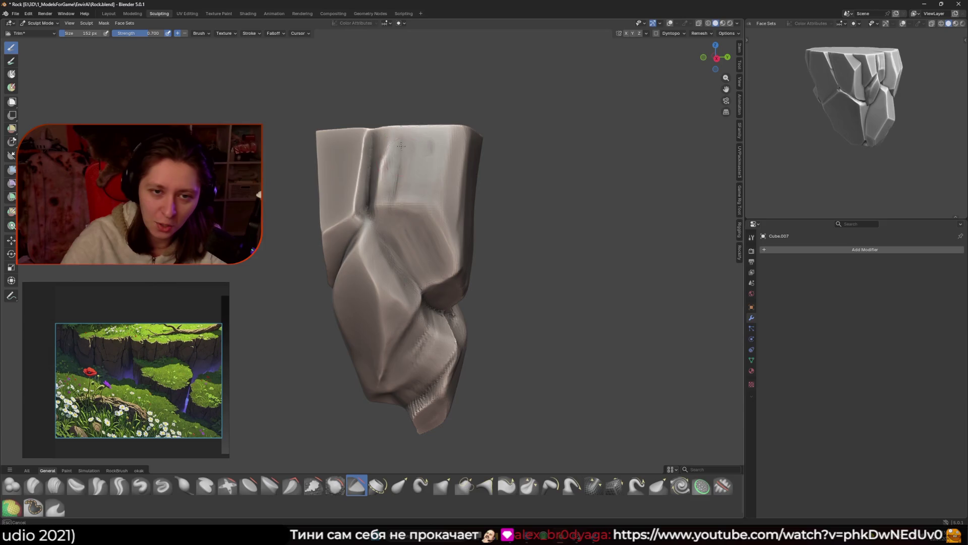
middle_drag(412, 135, 433, 232)
Step: Try 62 and 120 px brush sizes, settle on 48 px, and view the top
key(f)
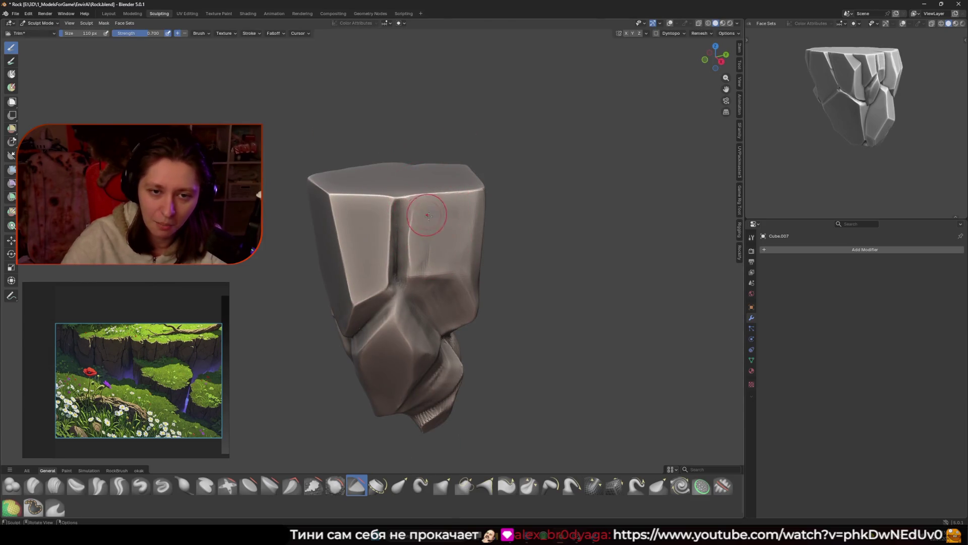
click(423, 245)
key(f)
click(425, 212)
click(408, 222)
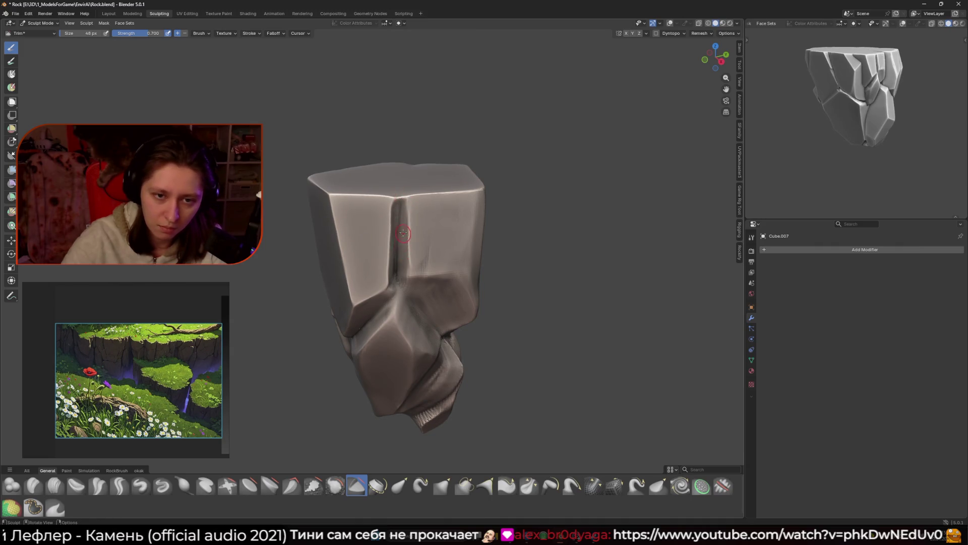
middle_drag(401, 216, 377, 240)
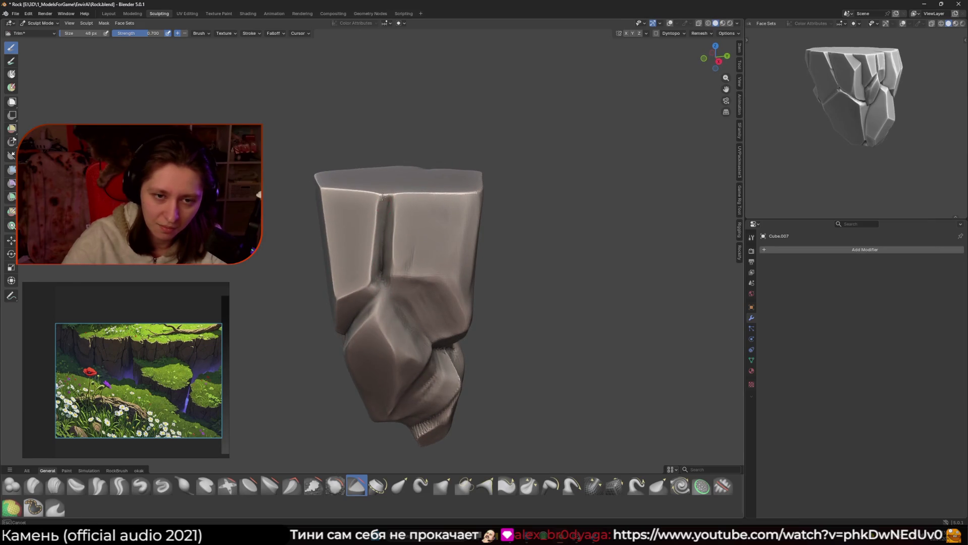
middle_drag(391, 175, 391, 207)
Step: Trim flat cuts across the rock's front and into the upper block with a smaller brush
mouse_move(450, 229)
middle_down()
mouse_move(416, 218)
mouse_move(400, 194)
mouse_move(395, 205)
middle_up()
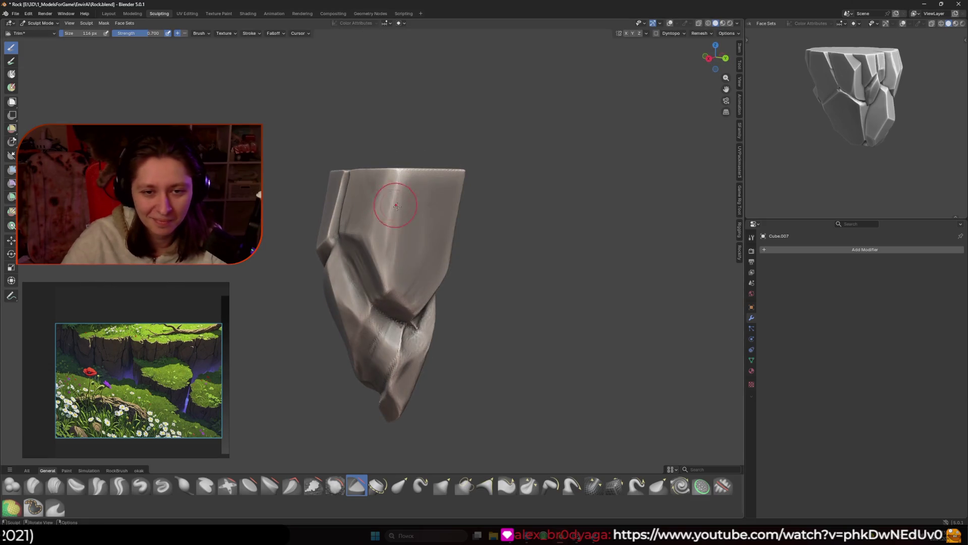
middle_drag(418, 298, 395, 266)
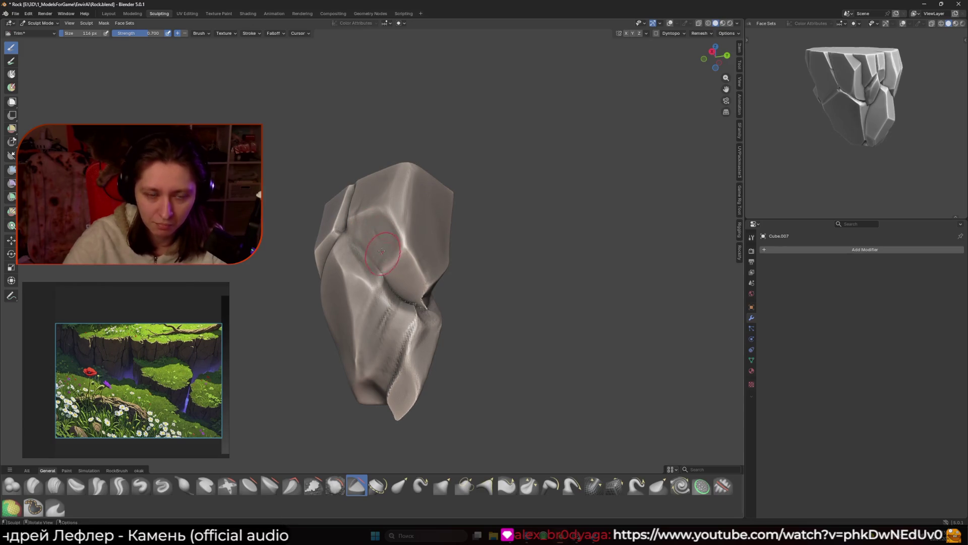
mouse_move(383, 243)
middle_down()
mouse_move(398, 213)
mouse_move(422, 221)
middle_up()
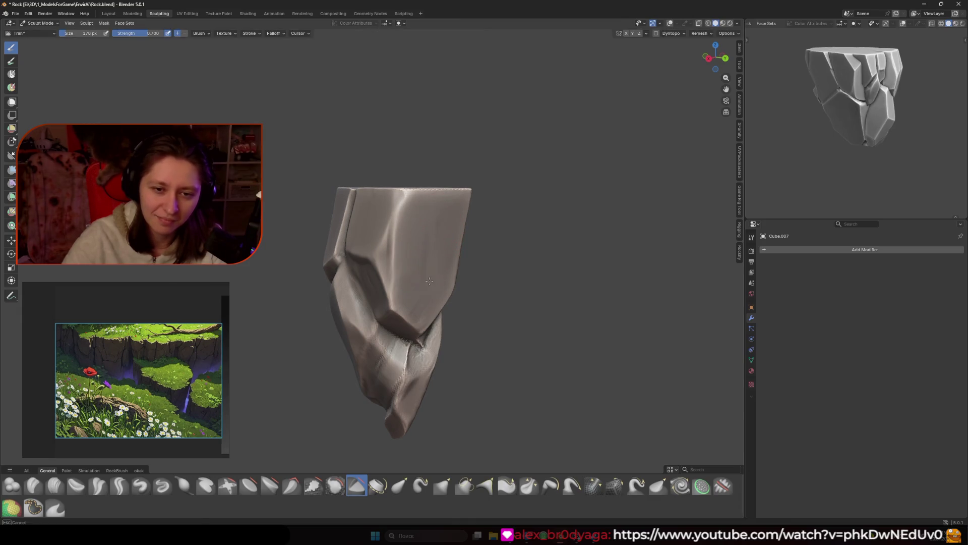
middle_drag(407, 268, 403, 259)
key(bracketleft)
key(bracketleft)
key(bracketleft)
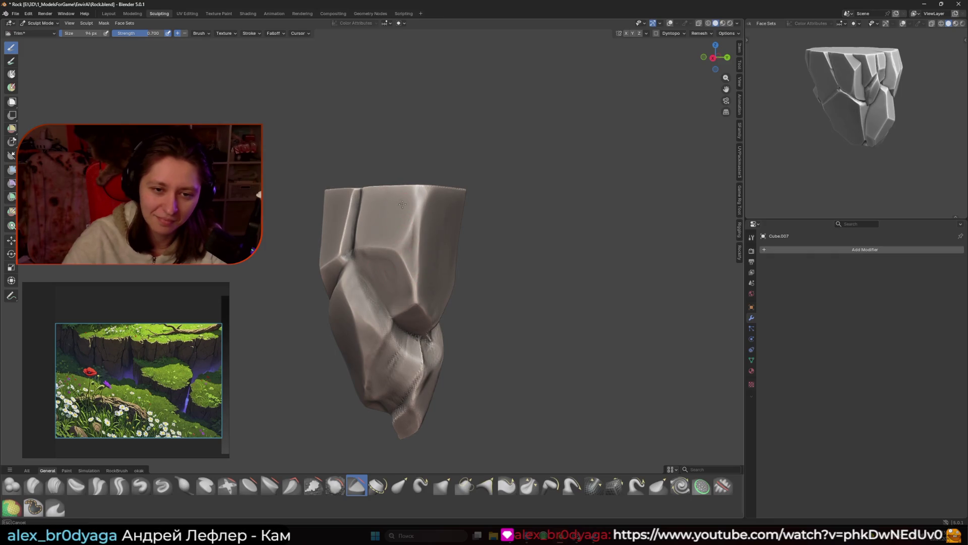
mouse_move(426, 247)
middle_down()
mouse_move(401, 242)
mouse_move(408, 251)
middle_up()
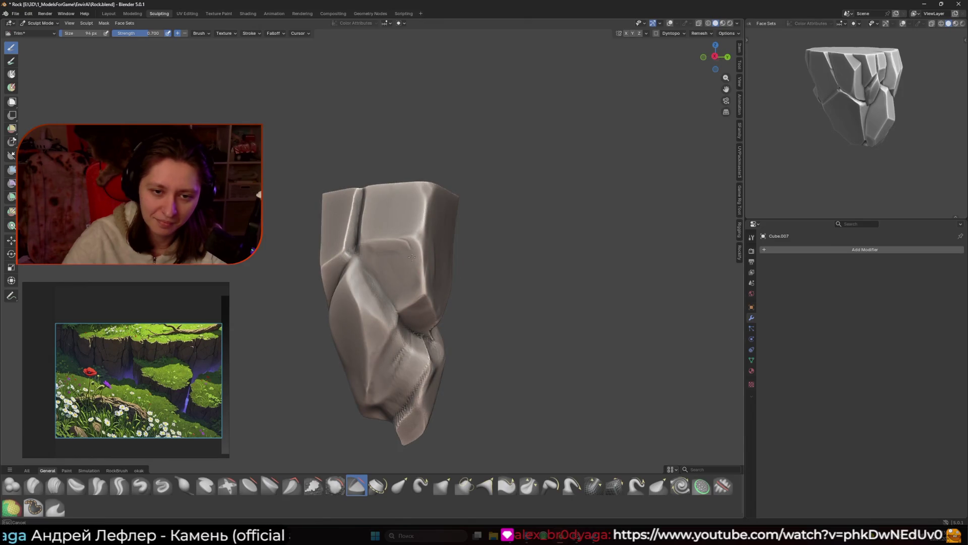
Step: Resize the Trim brush through 150 and 228 px, settling at 172 px
key(f)
click(409, 242)
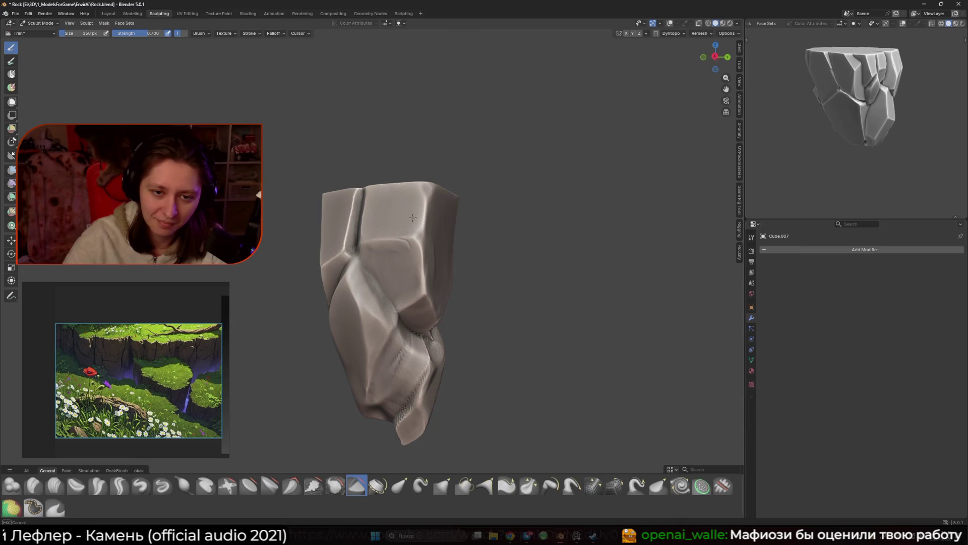
middle_drag(412, 242, 420, 226)
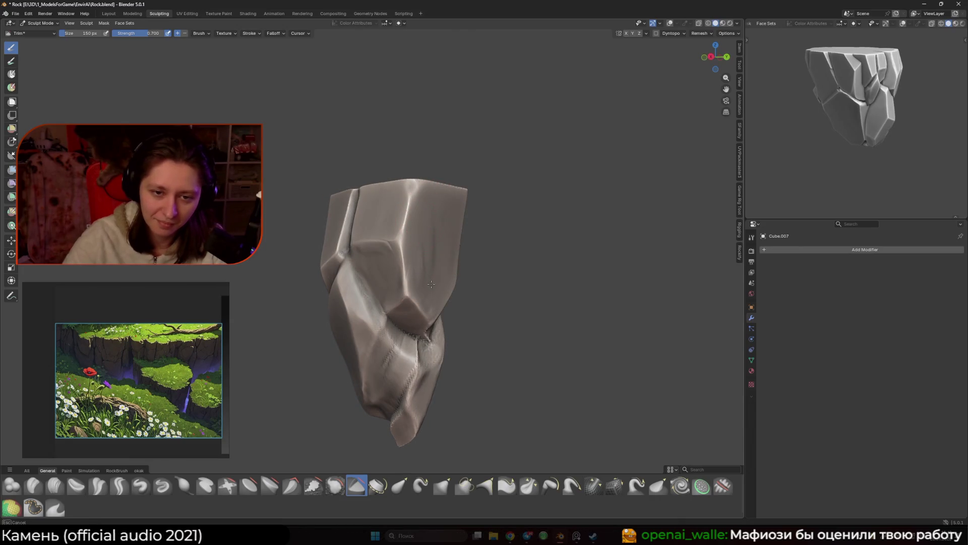
key(f)
click(445, 240)
key(f)
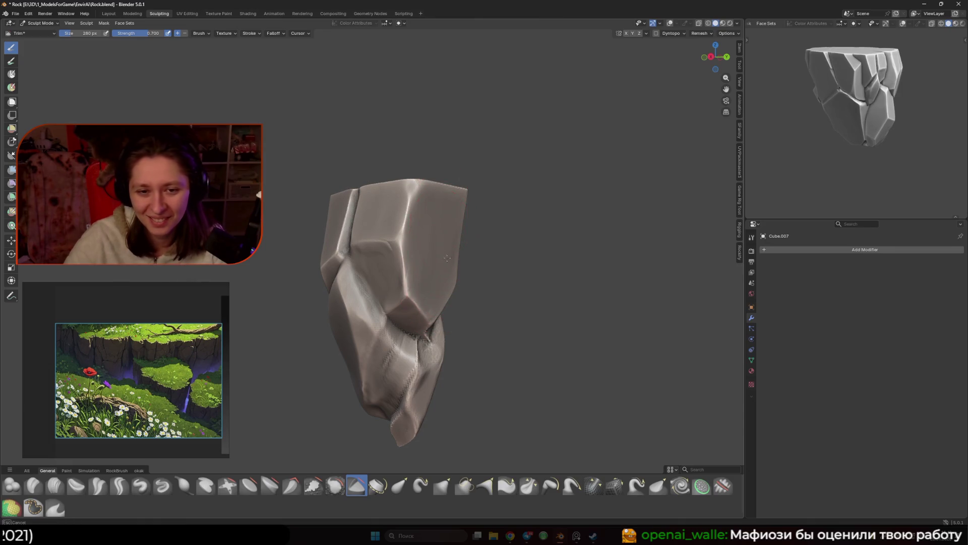
click(439, 254)
middle_drag(439, 255, 444, 249)
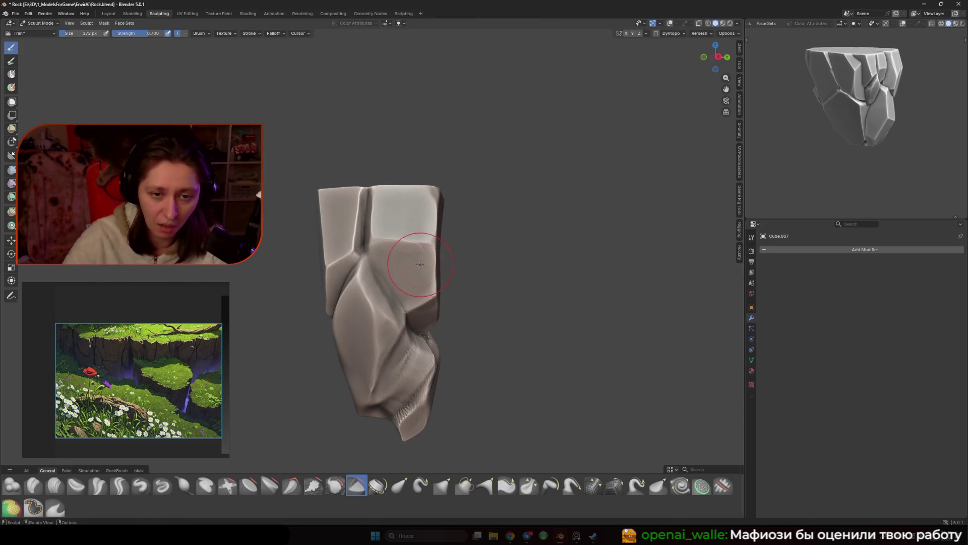
Step: Trim a flat plane on the rock's side, inspect the facets, and switch to the 112 px Grab brush
mouse_move(414, 243)
middle_down()
mouse_move(364, 263)
mouse_move(373, 253)
middle_up()
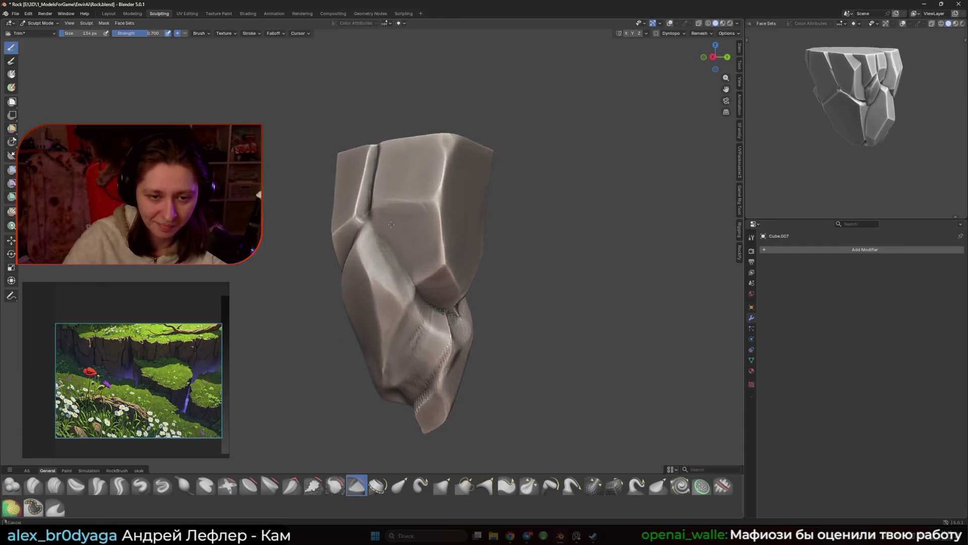
scroll(373, 254, up, 2)
mouse_move(415, 242)
mouse_down()
mouse_move(398, 257)
mouse_move(398, 239)
mouse_up()
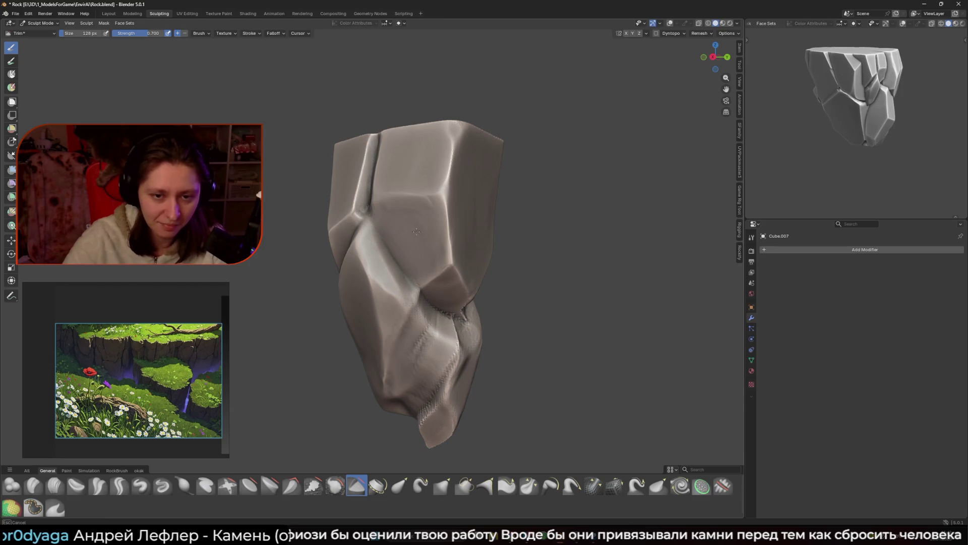
mouse_move(398, 239)
middle_down()
mouse_move(453, 231)
mouse_move(453, 250)
mouse_move(428, 262)
middle_up()
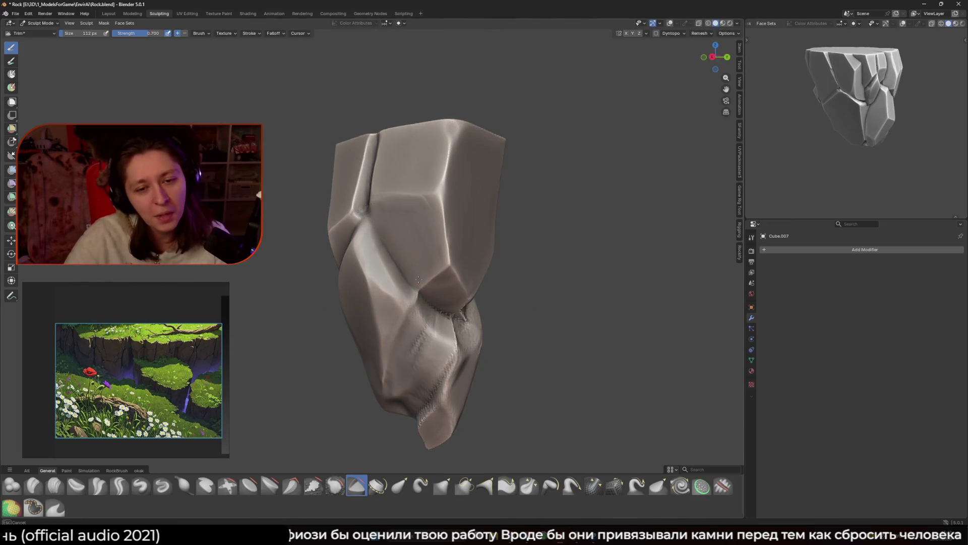
mouse_move(415, 277)
middle_down()
mouse_move(394, 273)
mouse_move(419, 393)
mouse_move(416, 436)
mouse_move(483, 447)
middle_up()
click(443, 486)
mouse_move(403, 296)
middle_down()
mouse_move(428, 288)
mouse_move(426, 258)
mouse_move(441, 275)
middle_up()
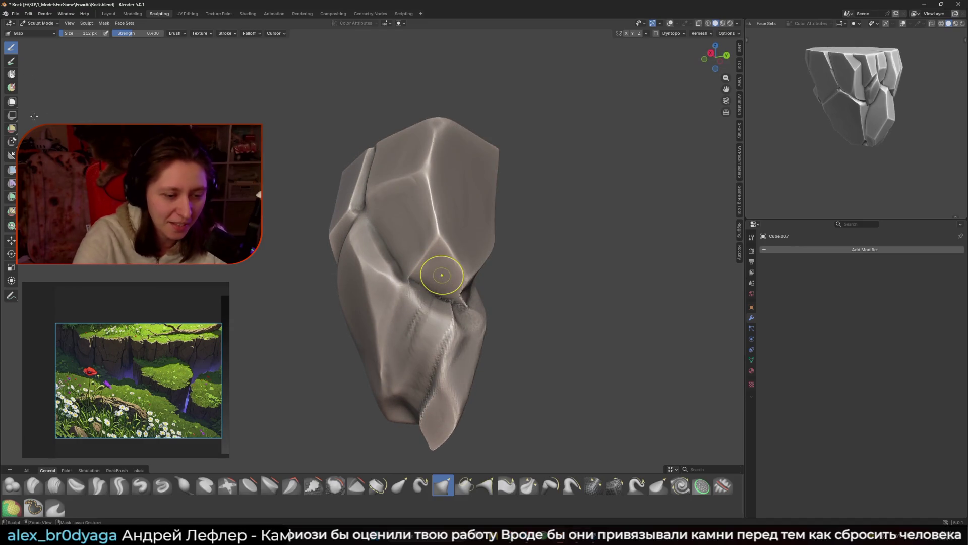
Step: Switch back to the Trim brush and slice a flat plane along the rock's front crease
click(356, 485)
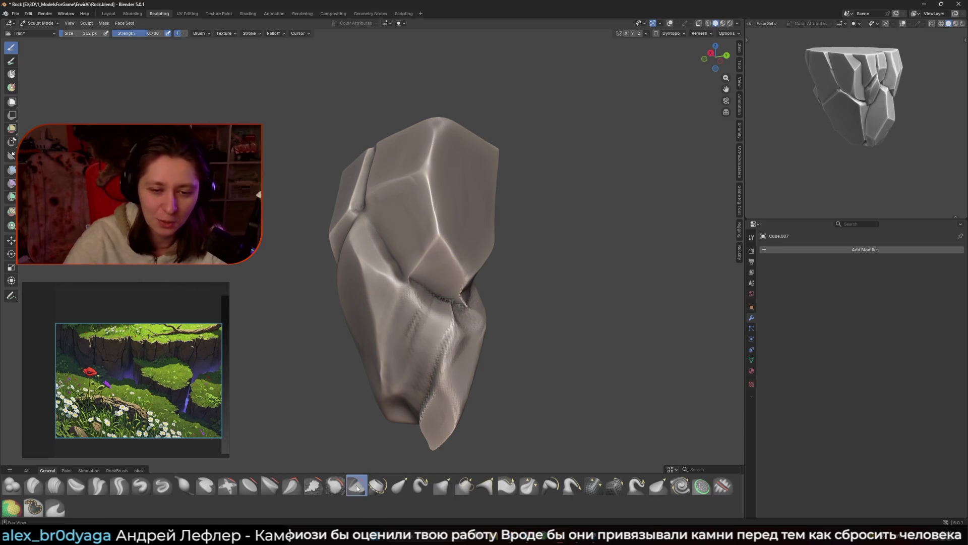
middle_drag(539, 235, 459, 224)
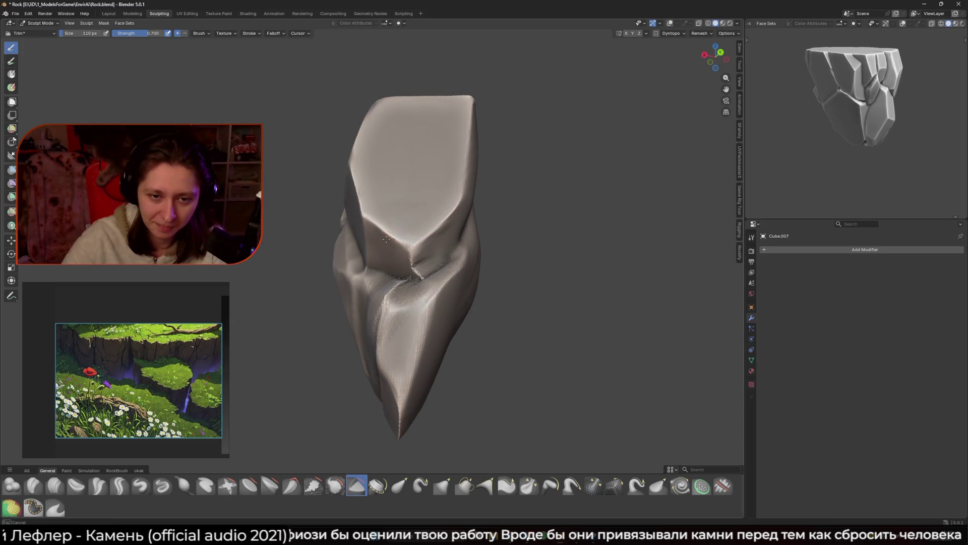
mouse_move(418, 262)
mouse_down()
mouse_move(434, 264)
mouse_move(432, 244)
mouse_up()
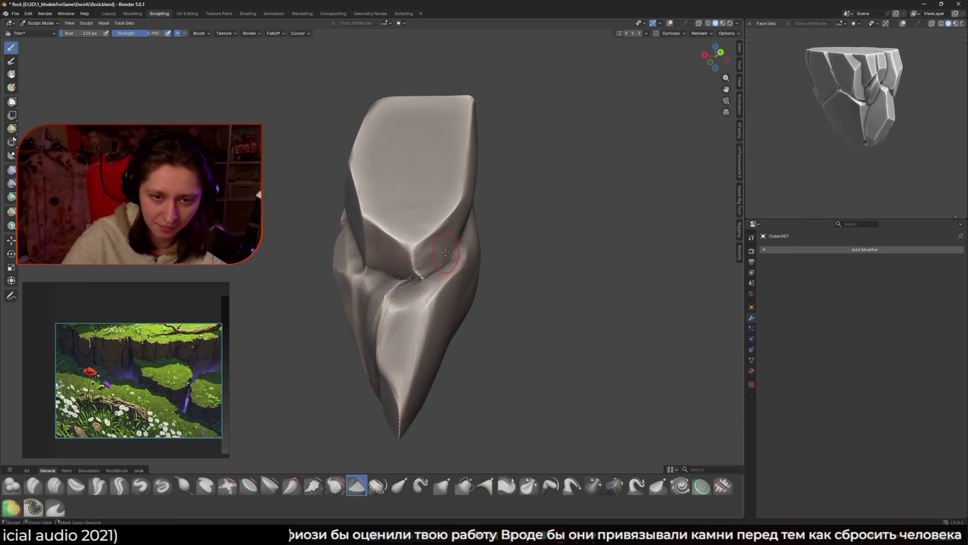
drag(418, 255, 418, 254)
middle_drag(419, 255, 433, 218)
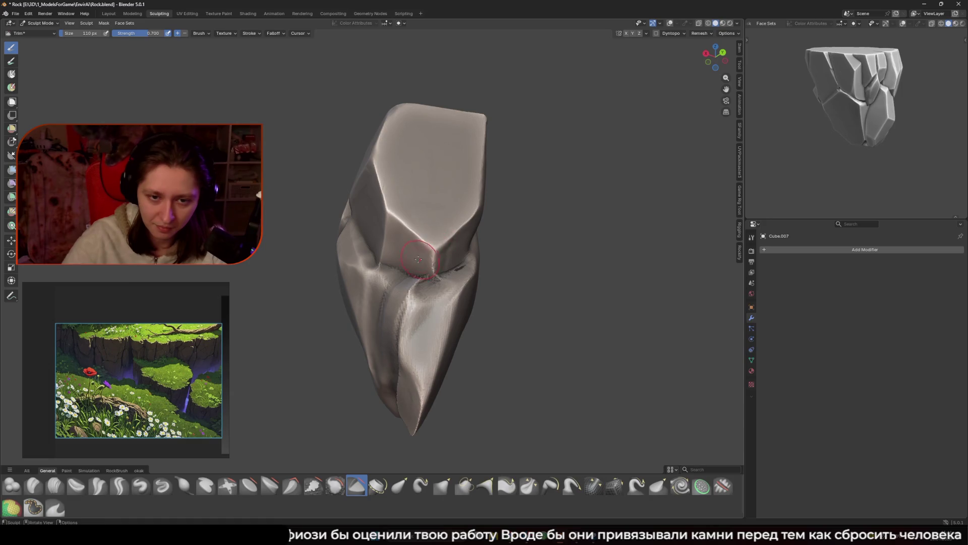
Step: Trim more flat planes near the crease and flatten its lower edge
drag(446, 256, 447, 256)
middle_drag(446, 255, 428, 298)
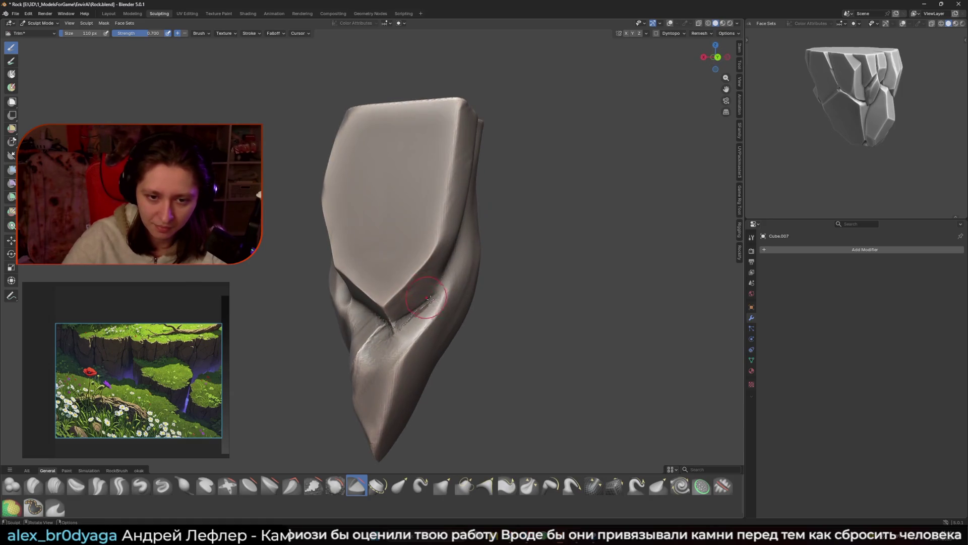
drag(434, 306, 434, 305)
mouse_move(434, 305)
middle_down()
mouse_move(423, 311)
mouse_move(422, 337)
middle_up()
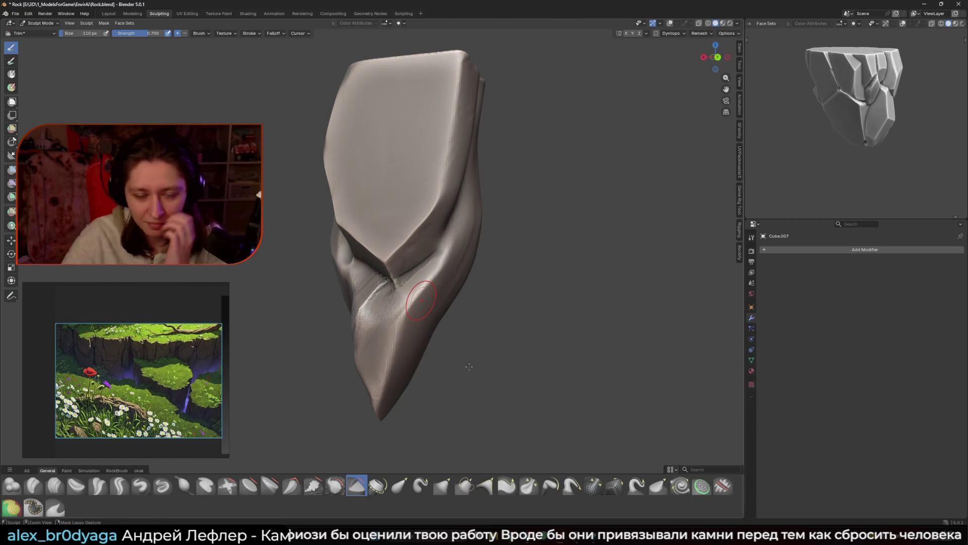
middle_drag(469, 367, 386, 222)
Step: Resize the brush radius to 138 px, then 84 px, settling on 130 px
key(f)
click(423, 195)
middle_drag(423, 195, 429, 239)
key(f)
click(452, 237)
key(f)
click(413, 222)
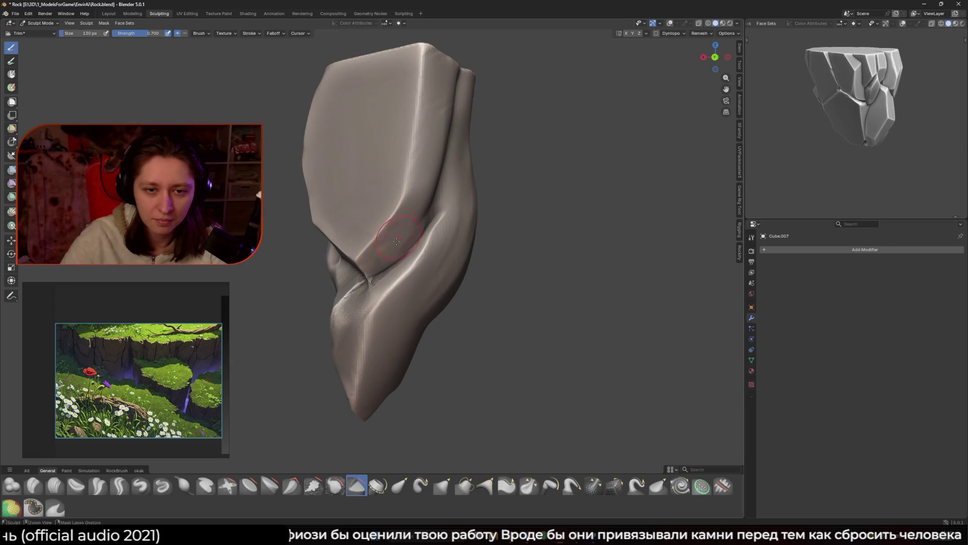
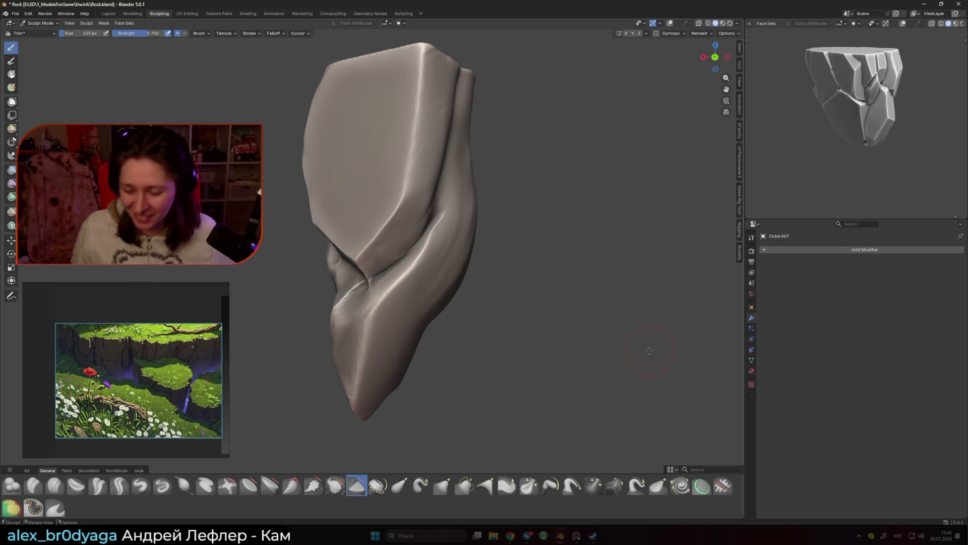
Step: Zoom in on the rock's notch, turn it to face the view, and save the file
mouse_move(407, 178)
middle_down()
mouse_move(398, 226)
mouse_move(399, 189)
middle_up()
scroll(398, 227, up, 3)
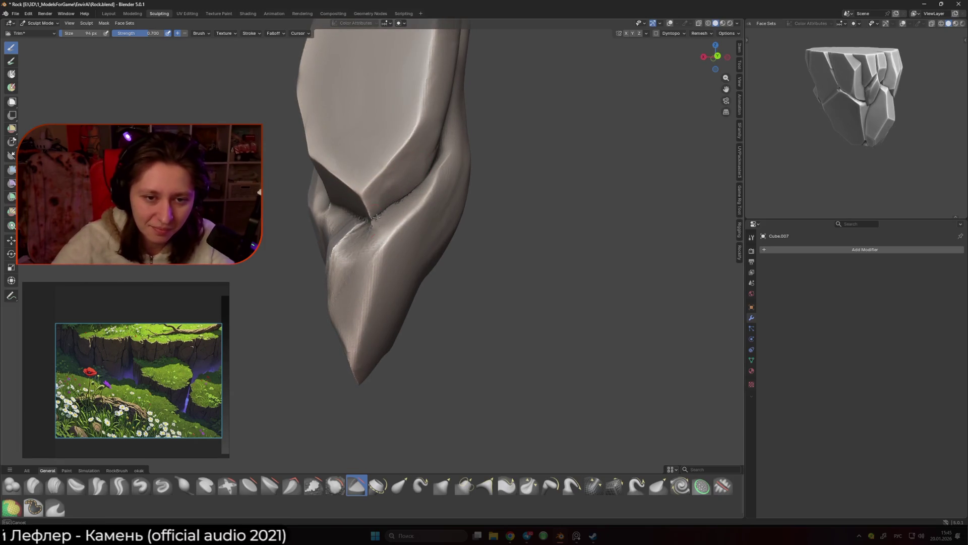
middle_drag(433, 208, 437, 218)
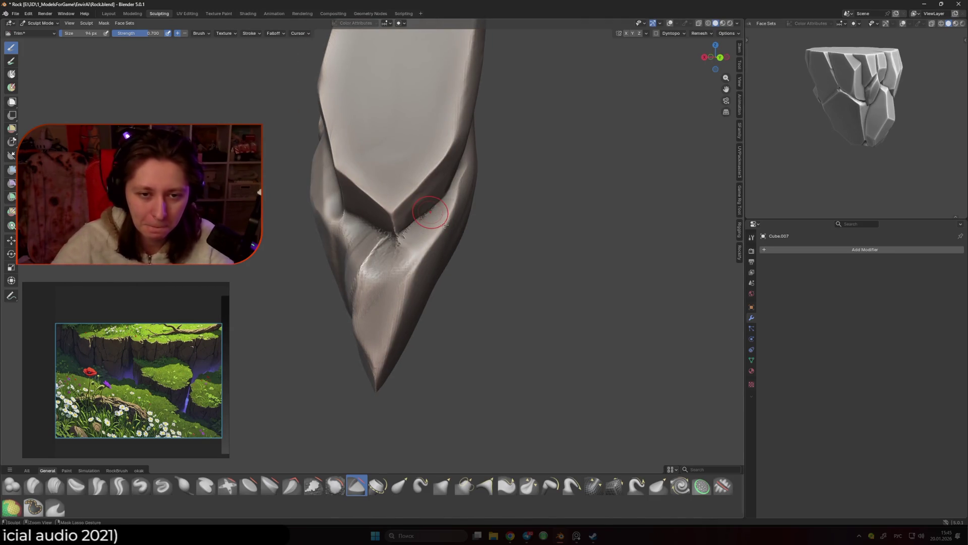
key(ctrl+s)
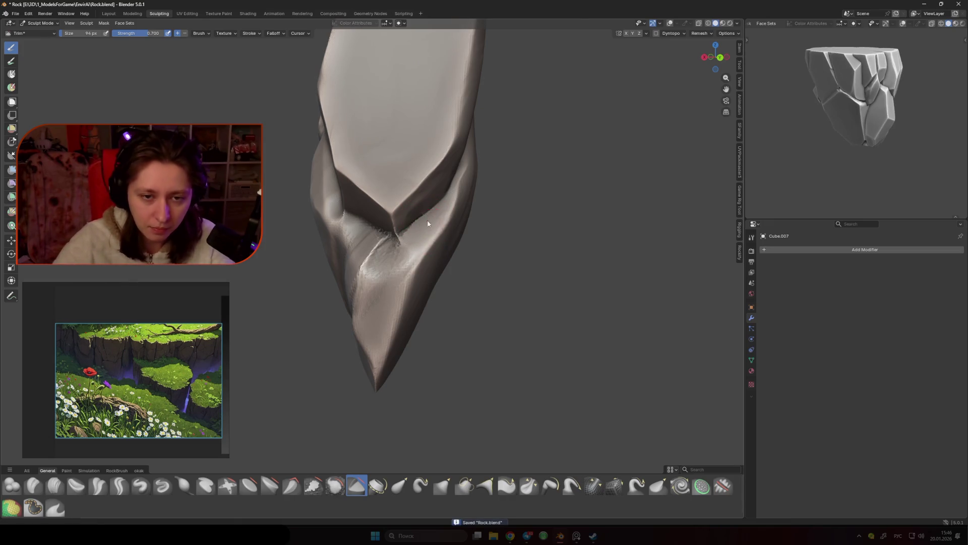
Step: Trim the area around the notch into flat facets and a new ridge, then dent the front face
middle_drag(427, 223, 381, 228)
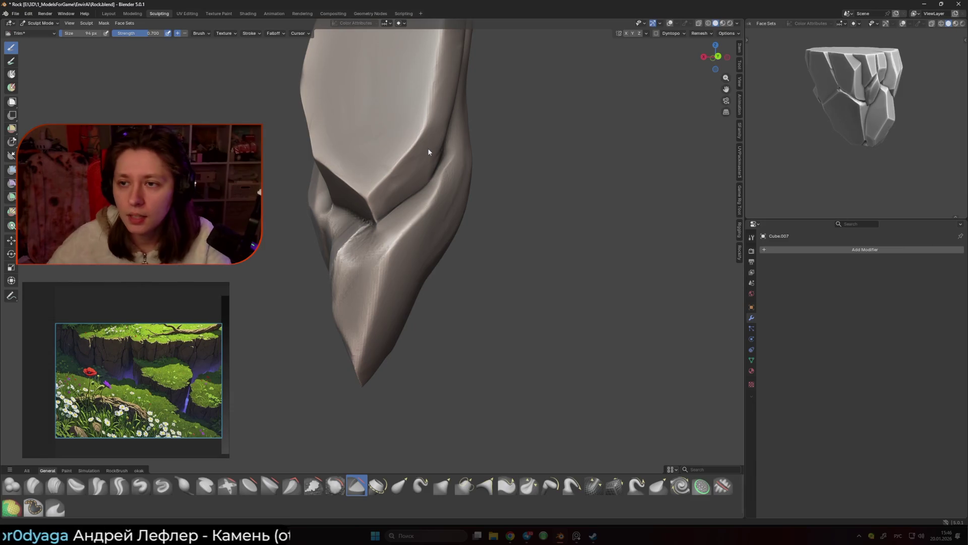
mouse_move(431, 145)
middle_down()
mouse_move(432, 190)
mouse_move(478, 226)
mouse_move(443, 216)
middle_up()
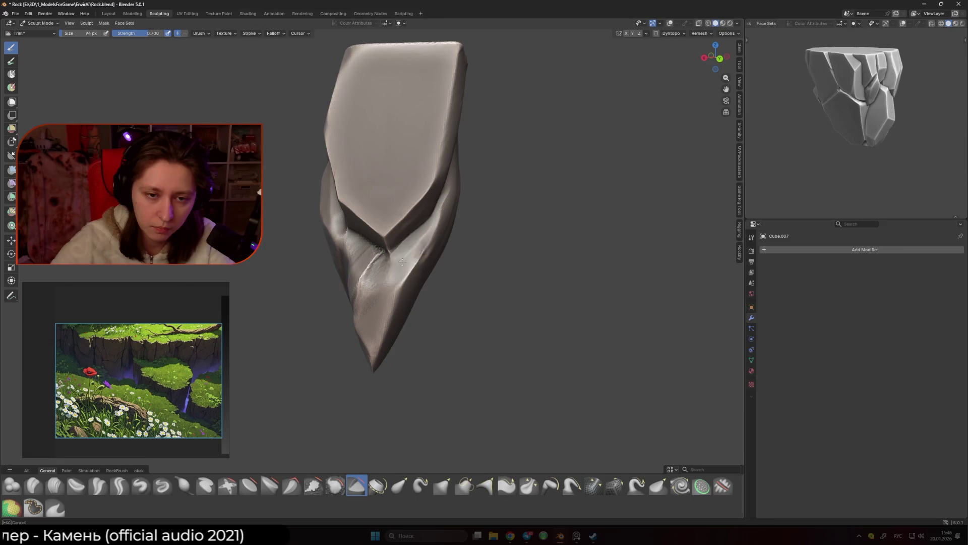
mouse_move(402, 253)
mouse_down()
mouse_move(381, 276)
mouse_move(452, 190)
mouse_up()
mouse_move(451, 189)
middle_down()
mouse_move(432, 205)
mouse_move(356, 191)
middle_up()
drag(388, 154, 376, 151)
middle_drag(374, 166, 382, 206)
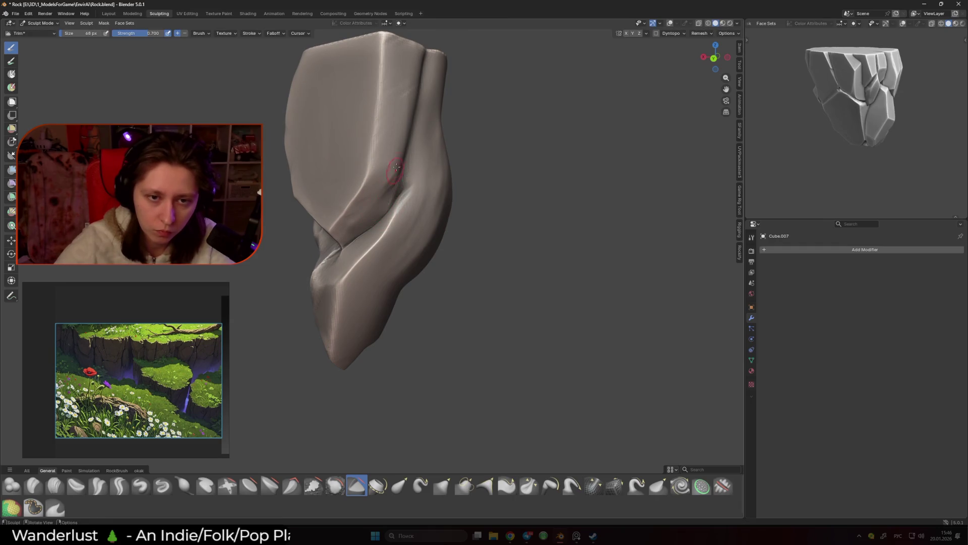
middle_drag(399, 151, 371, 120)
middle_drag(362, 207, 367, 189)
mouse_move(367, 190)
mouse_down()
mouse_move(353, 196)
mouse_move(359, 181)
mouse_up()
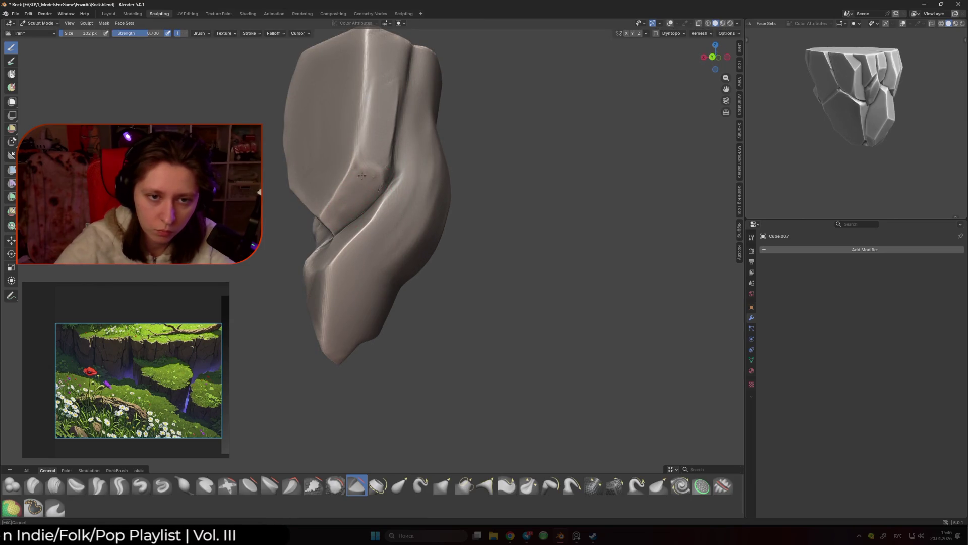
Step: Enlarge the brush from 70 px to 118 px and carve a crease down the rock
click(372, 182)
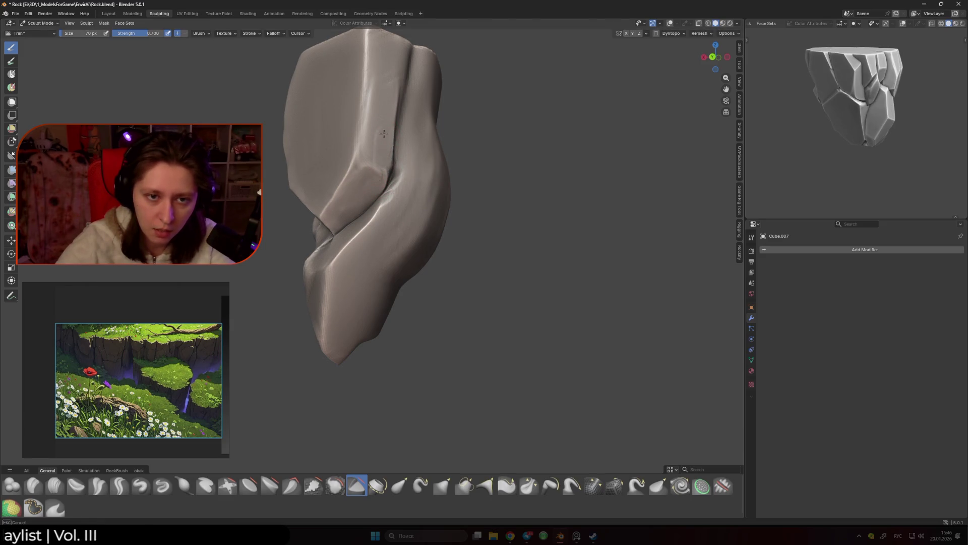
key(f)
click(360, 199)
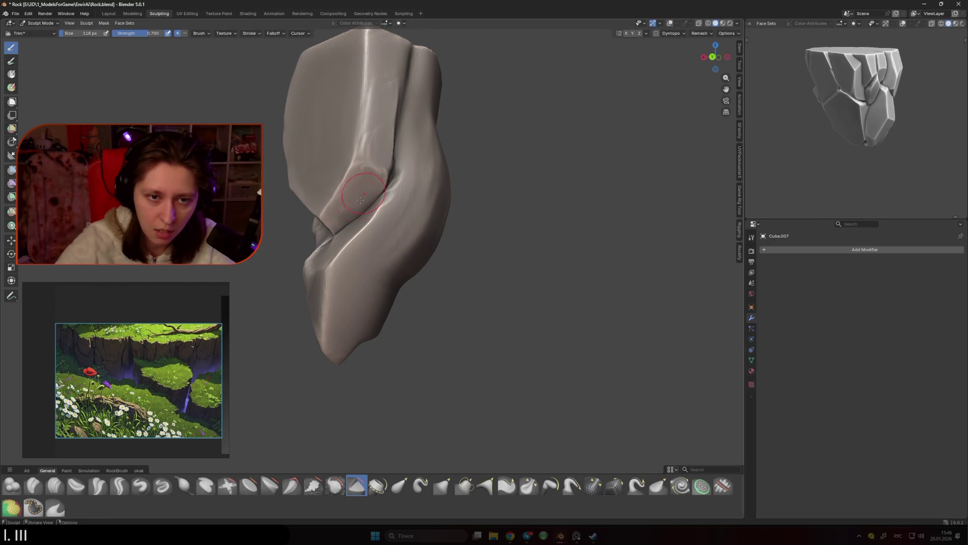
drag(384, 125, 381, 146)
mouse_move(380, 147)
middle_down()
mouse_move(358, 172)
mouse_move(369, 173)
middle_up()
Step: Resize the brush to 68, then 280, then 102 px while inspecting the crease
key(f)
click(369, 174)
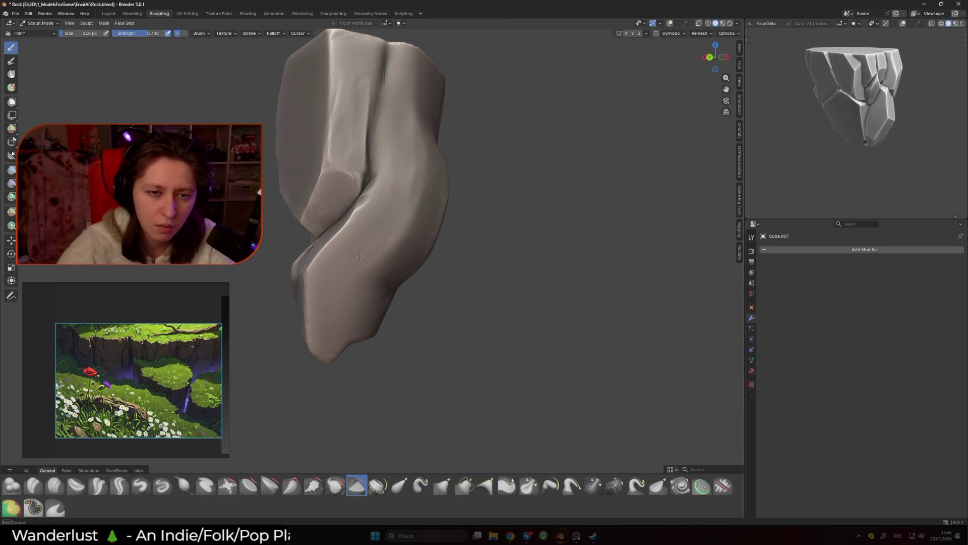
key(f)
click(358, 248)
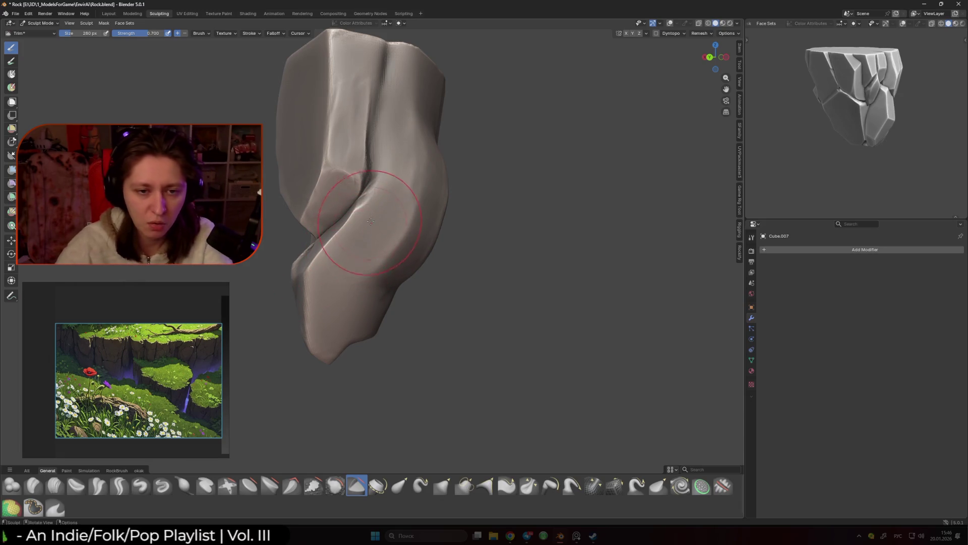
mouse_move(332, 276)
middle_down()
mouse_move(354, 242)
mouse_move(391, 214)
mouse_move(378, 190)
mouse_move(382, 222)
middle_up()
key(f)
click(353, 242)
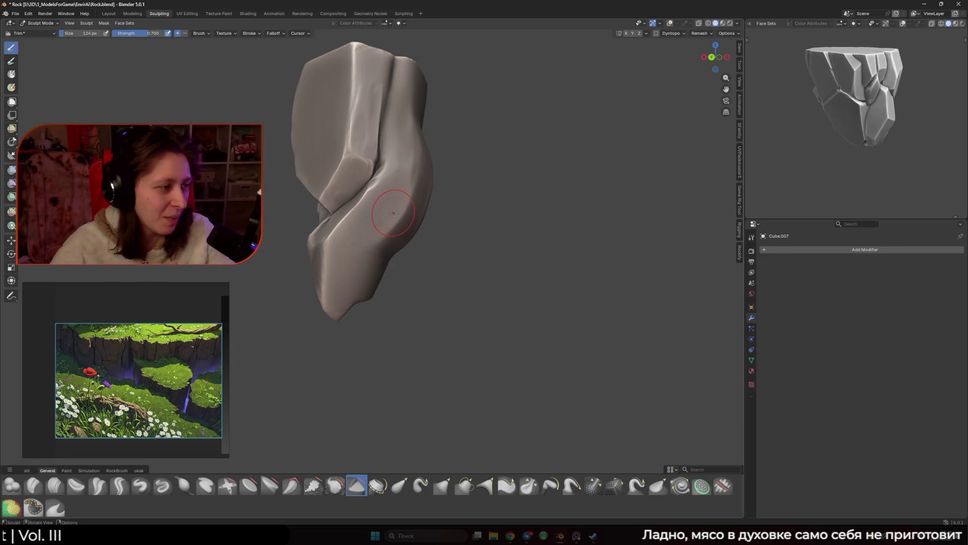
mouse_move(394, 213)
middle_down()
mouse_move(381, 198)
mouse_move(364, 207)
mouse_move(368, 174)
middle_up()
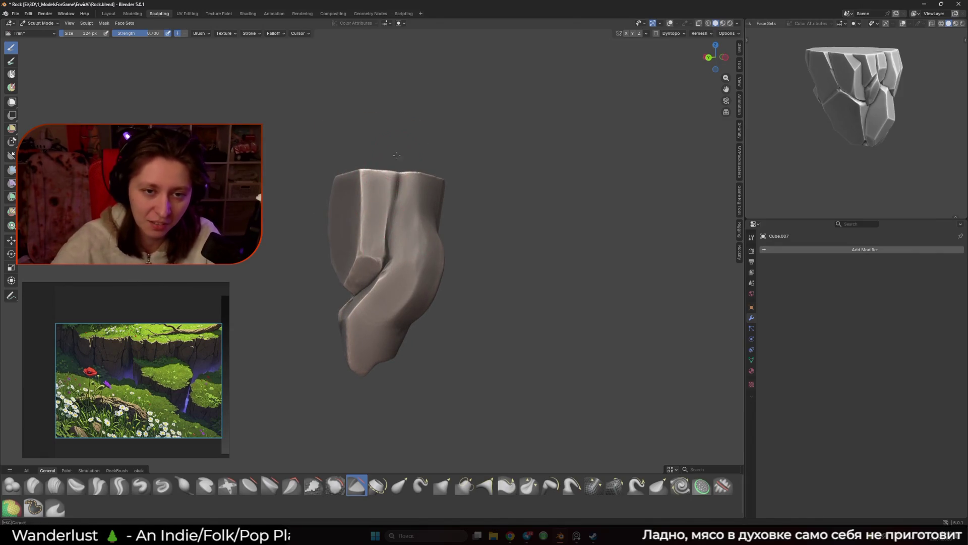
middle_drag(382, 204, 389, 185)
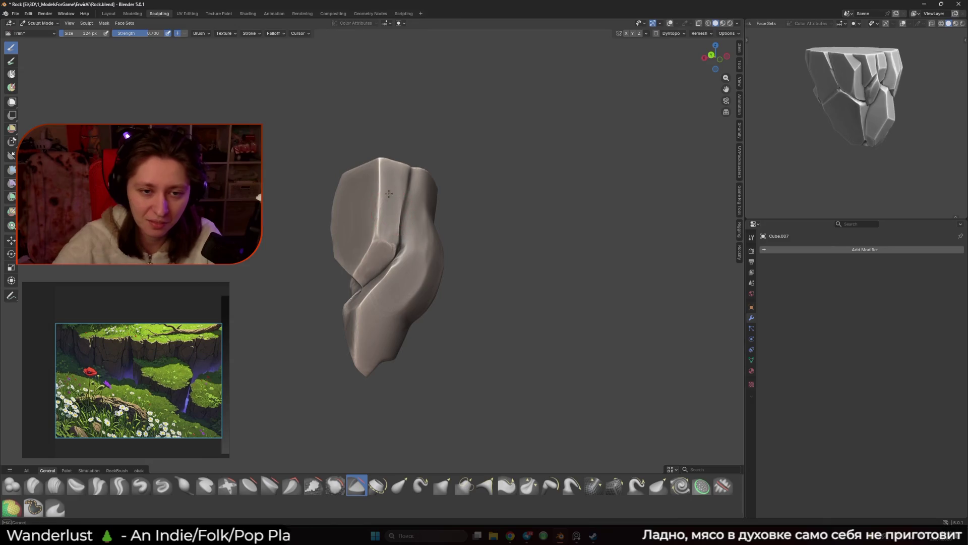
Step: Refine the front facets, resizing the Trim brush through 134, 90, 74 and 96 px
scroll(403, 183, up, 3)
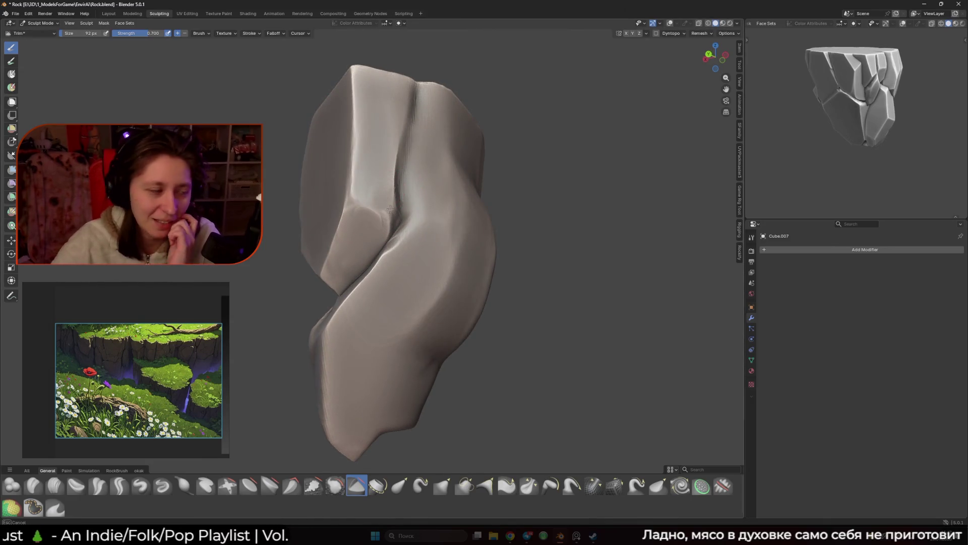
key(f)
click(387, 183)
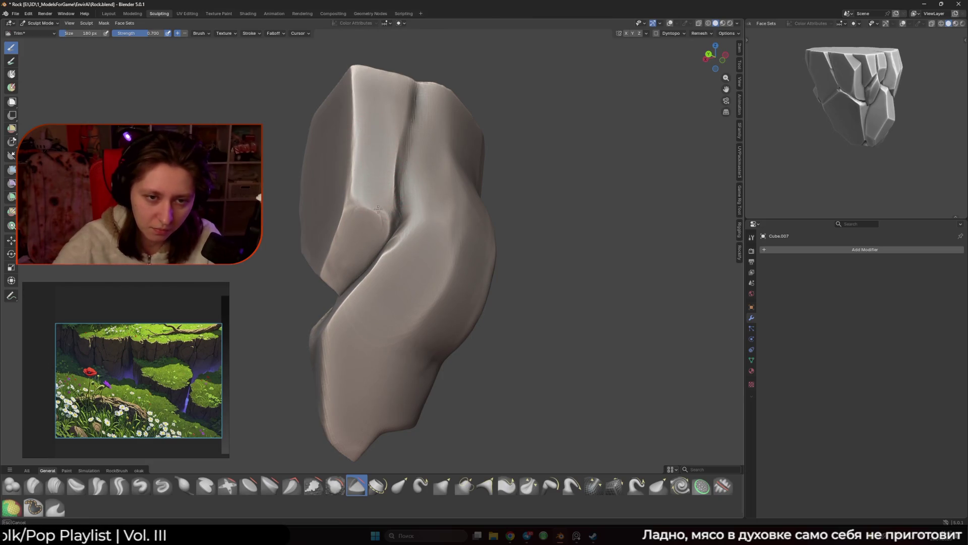
middle_drag(377, 210, 385, 199)
key(f)
click(392, 192)
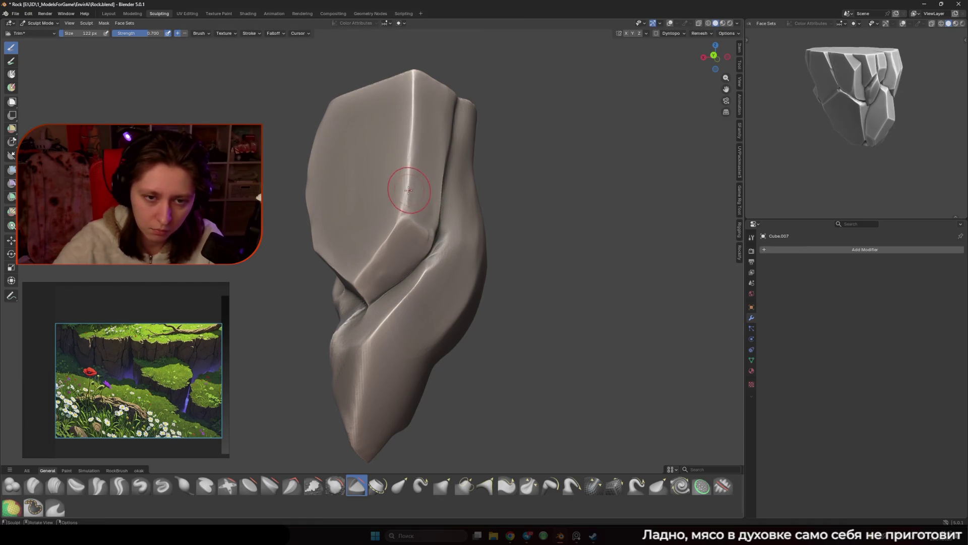
key(f)
click(398, 201)
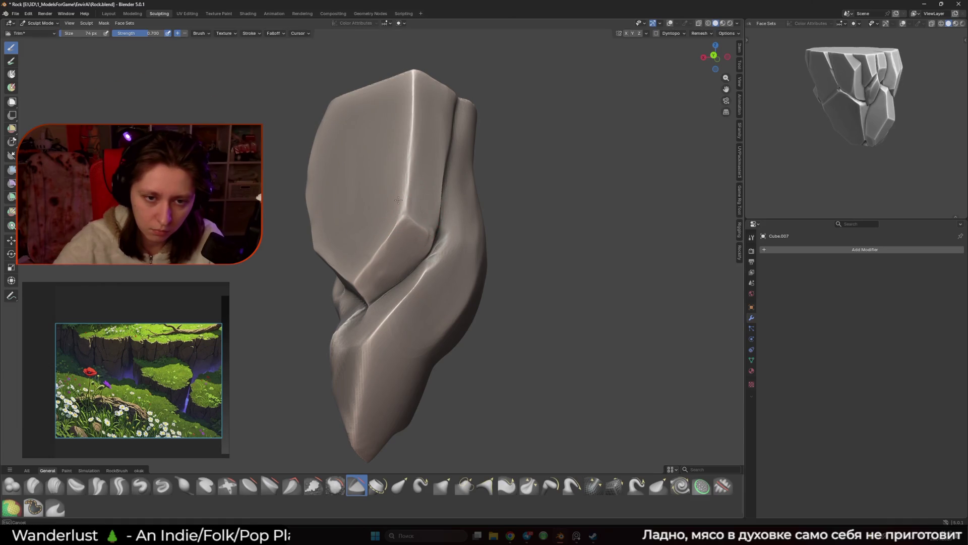
click(426, 208)
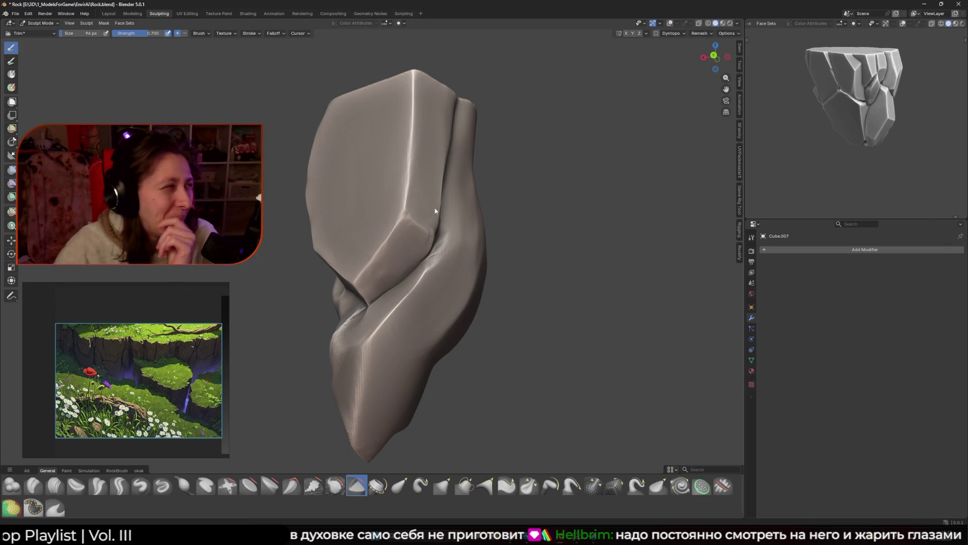
middle_drag(424, 225, 375, 249)
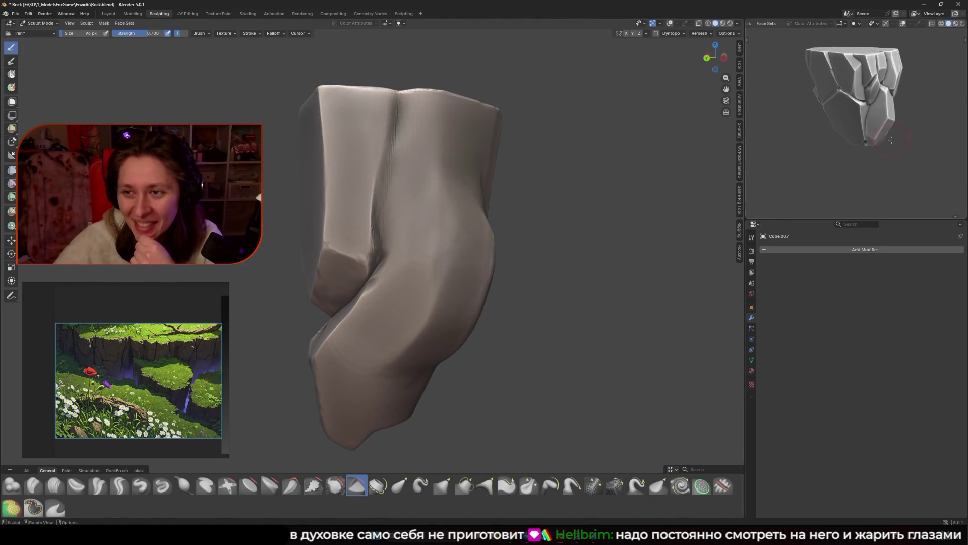
mouse_move(454, 217)
middle_down()
mouse_move(488, 222)
mouse_move(457, 230)
mouse_move(523, 236)
mouse_move(464, 227)
mouse_move(360, 288)
mouse_move(402, 298)
middle_up()
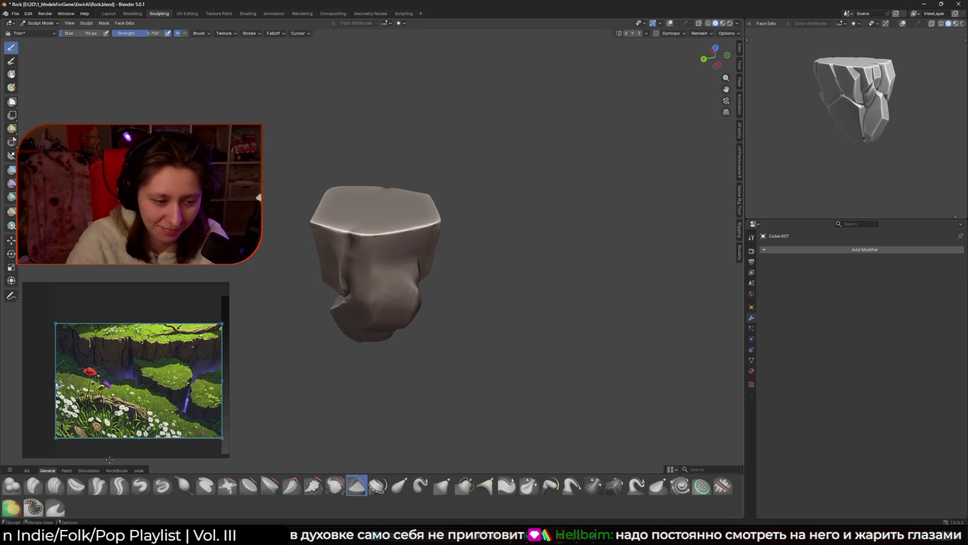
Step: Switch to the Grab brush at 156 px and pull the rock's lower edge outward
click(442, 486)
mouse_move(450, 441)
middle_down()
mouse_move(454, 333)
mouse_move(439, 369)
middle_up()
key(f)
click(426, 366)
mouse_move(352, 324)
mouse_down()
mouse_move(375, 340)
mouse_move(361, 315)
mouse_up()
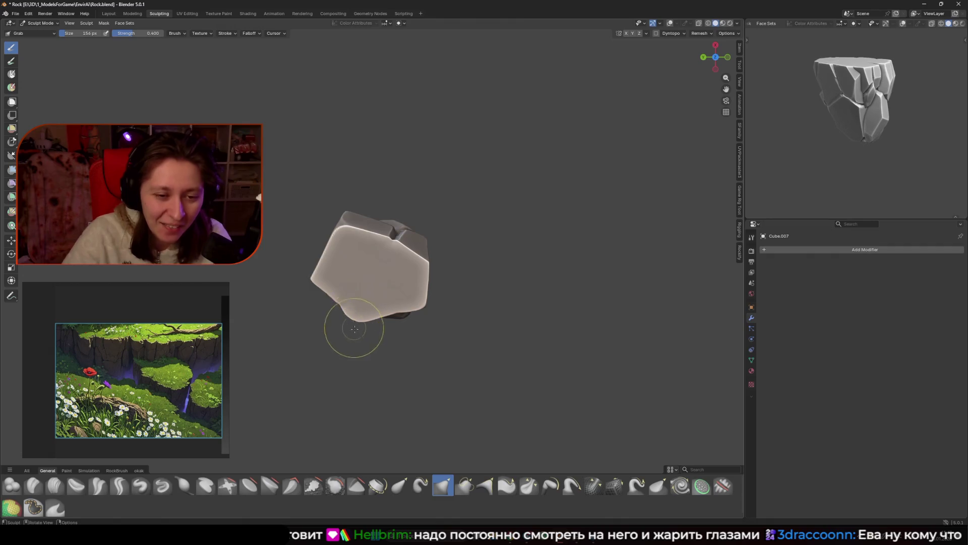
Step: Switch to the Smooth brush at 116 px, then enlarge it to 154 px
mouse_move(361, 302)
middle_down()
mouse_move(400, 207)
mouse_move(421, 199)
mouse_move(413, 217)
middle_up()
key(shift+s)
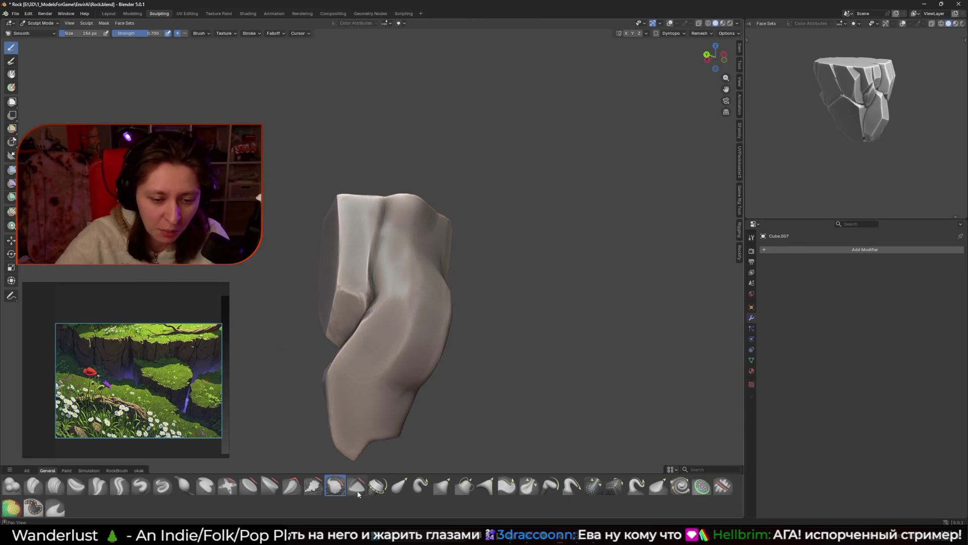
key(f)
click(353, 232)
mouse_move(363, 227)
middle_down()
mouse_move(389, 220)
mouse_move(347, 214)
mouse_move(371, 210)
mouse_move(346, 227)
mouse_move(373, 259)
mouse_move(391, 225)
middle_up()
middle_drag(386, 264, 398, 237)
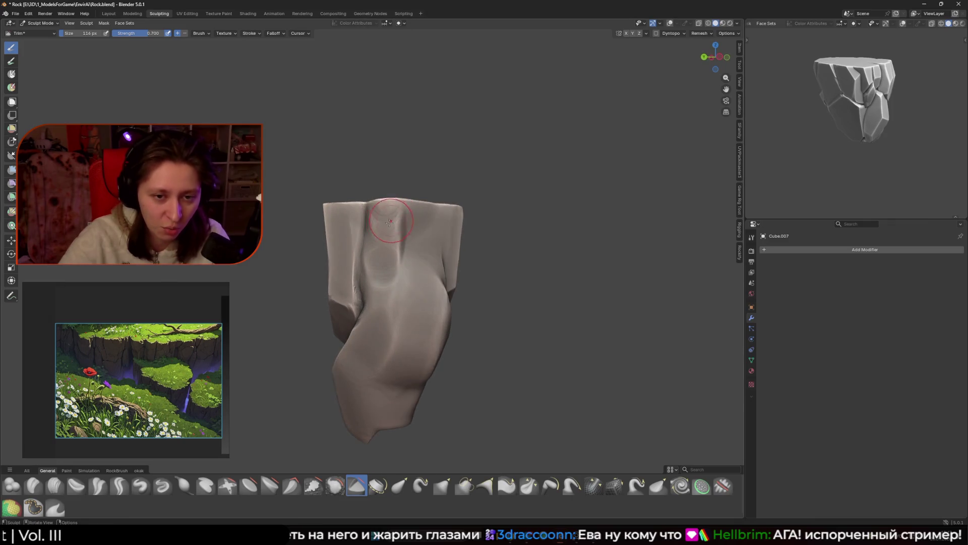
key(bracketright)
key(bracketright)
key(bracketright)
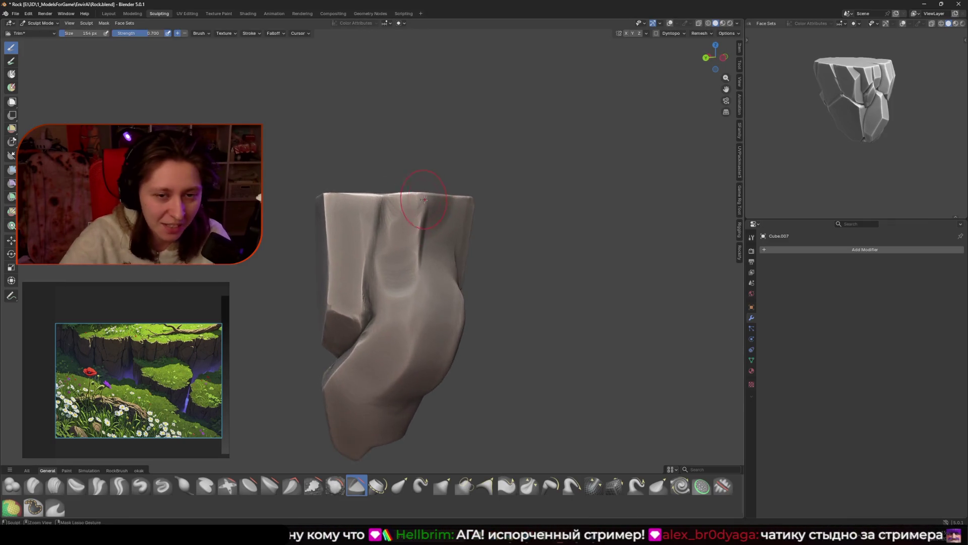
Step: Shrink the Smooth brush to 80 px, then 60 px, facing the rock's top
mouse_move(405, 214)
middle_down()
mouse_move(400, 238)
mouse_move(356, 265)
mouse_move(378, 227)
middle_up()
key(f)
key(Escape)
key(f)
click(358, 295)
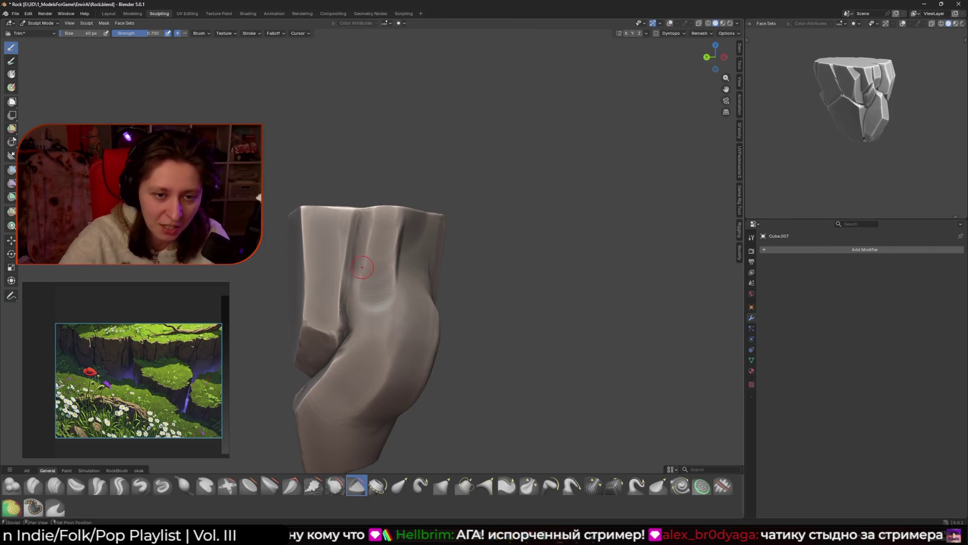
middle_drag(365, 219, 375, 224)
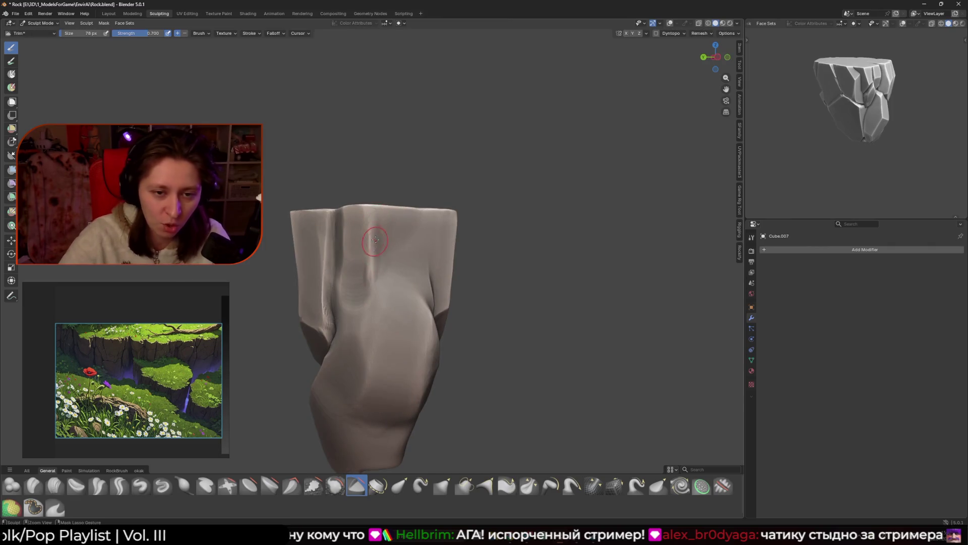
middle_drag(368, 261, 352, 258)
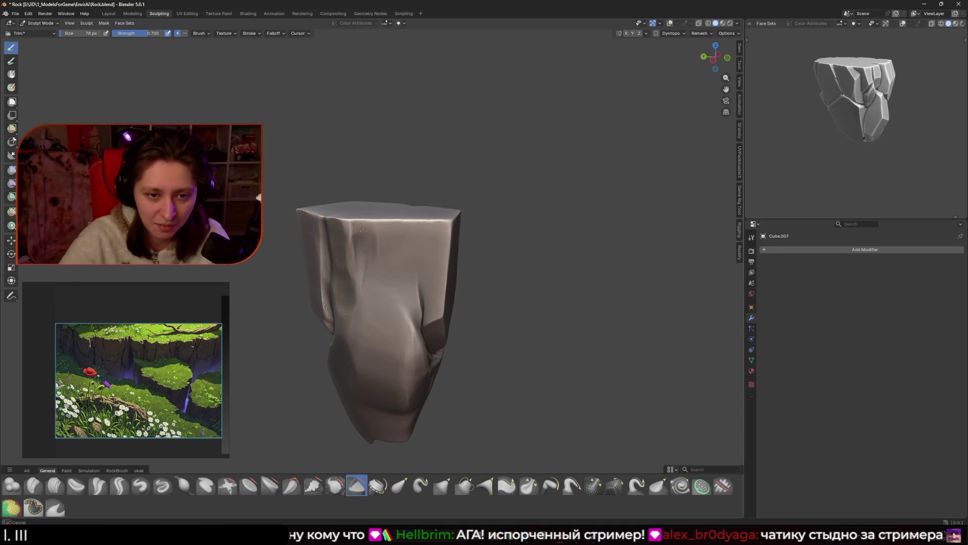
mouse_move(361, 219)
middle_down()
mouse_move(346, 255)
mouse_move(412, 200)
mouse_move(424, 253)
middle_up()
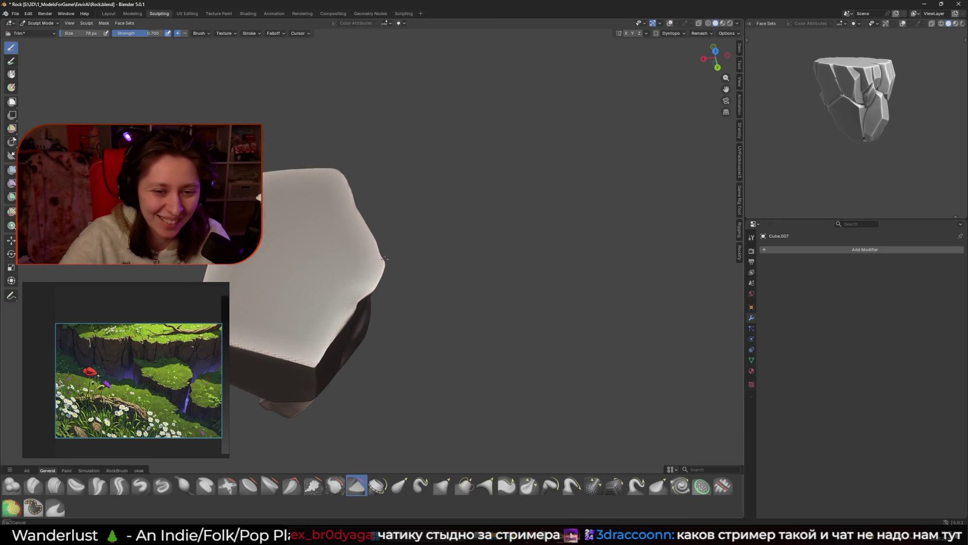
Step: Use the Grab brush to pull the right edge and lower-left fold down and outward
click(442, 485)
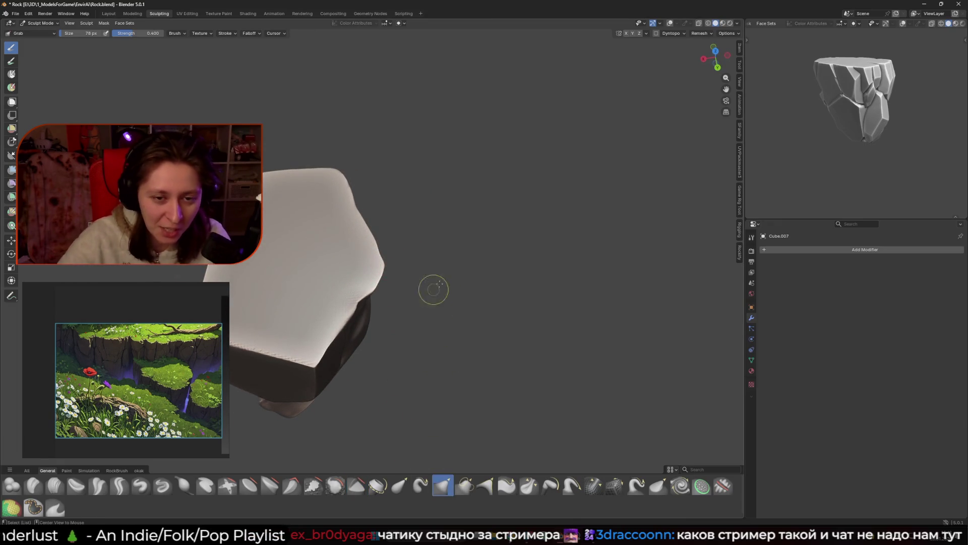
mouse_move(598, 244)
middle_down()
mouse_move(558, 231)
mouse_move(395, 270)
mouse_move(375, 286)
middle_up()
key(f)
click(375, 286)
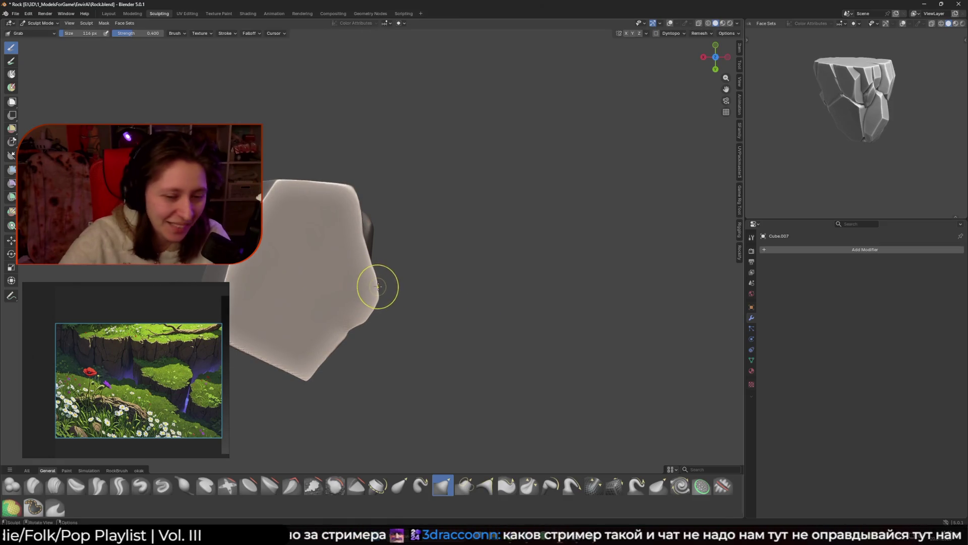
drag(378, 288, 371, 309)
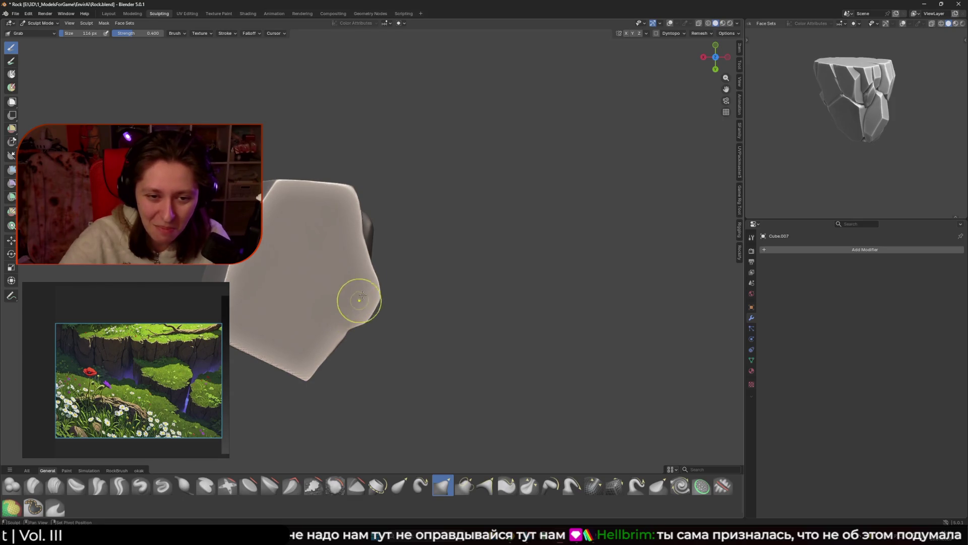
key(f)
click(383, 318)
mouse_move(372, 253)
middle_down()
mouse_move(404, 198)
mouse_move(347, 228)
mouse_move(385, 190)
mouse_move(328, 348)
middle_up()
drag(329, 348, 332, 395)
Step: With the Layer brush, deepen the top's vertical groove and raise a bulge inside it
click(205, 485)
mouse_move(377, 233)
mouse_down()
mouse_move(376, 263)
mouse_move(378, 222)
mouse_move(377, 267)
mouse_move(378, 238)
mouse_up()
mouse_move(378, 238)
middle_down()
mouse_move(391, 239)
mouse_move(365, 244)
middle_up()
drag(365, 244, 377, 237)
middle_drag(377, 237, 378, 252)
drag(378, 252, 378, 260)
middle_drag(378, 261, 374, 242)
click(206, 34)
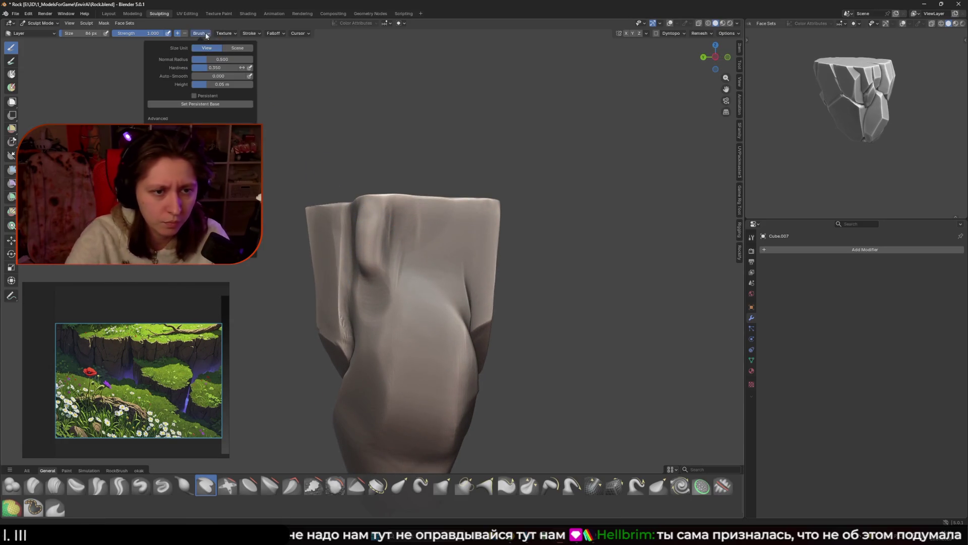
Step: Lower the Layer brush strength to 0.300
mouse_move(444, 217)
middle_down()
mouse_move(376, 230)
mouse_move(326, 265)
mouse_move(388, 254)
middle_up()
key(shift+f)
click(370, 241)
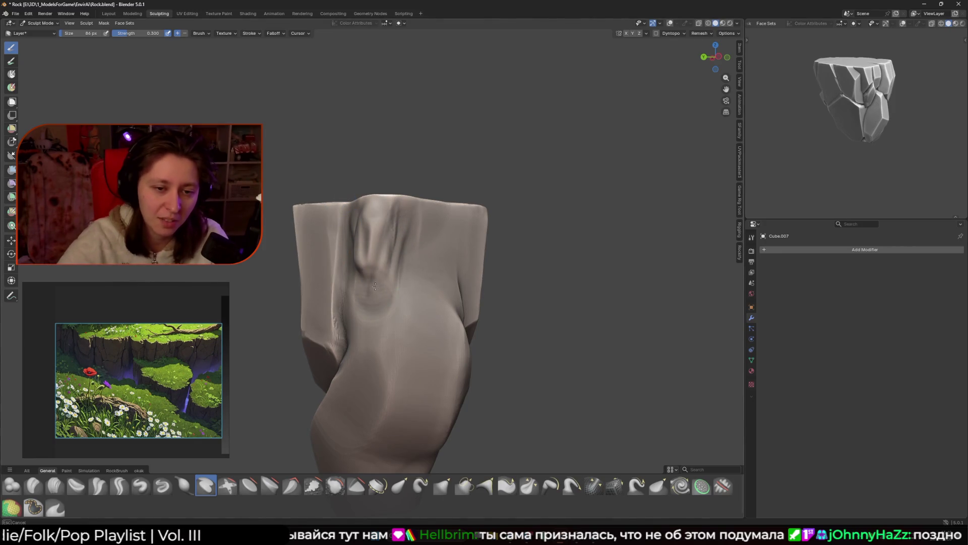
middle_drag(377, 291, 370, 286)
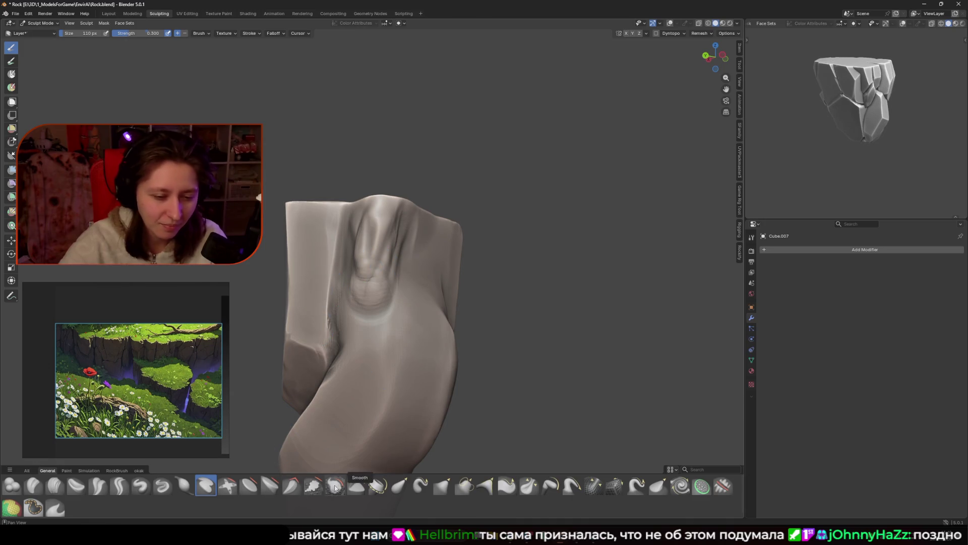
Step: Switch to the Smooth brush and size it to 100 px, then 140 px
click(333, 488)
mouse_move(388, 247)
middle_down()
mouse_move(424, 247)
mouse_move(423, 262)
mouse_move(400, 221)
middle_up()
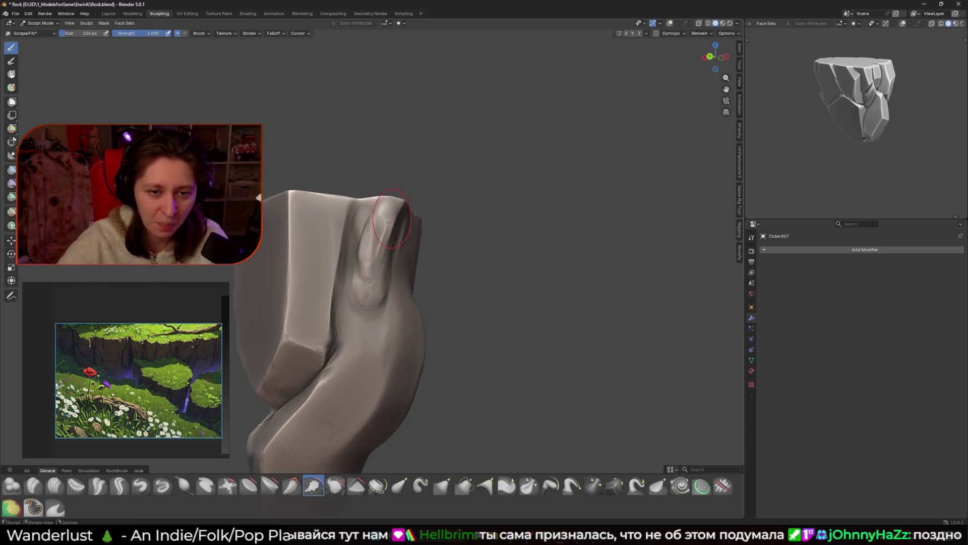
mouse_move(378, 294)
middle_down()
mouse_move(364, 282)
mouse_move(388, 242)
middle_up()
key(f)
click(389, 242)
key(f)
click(374, 220)
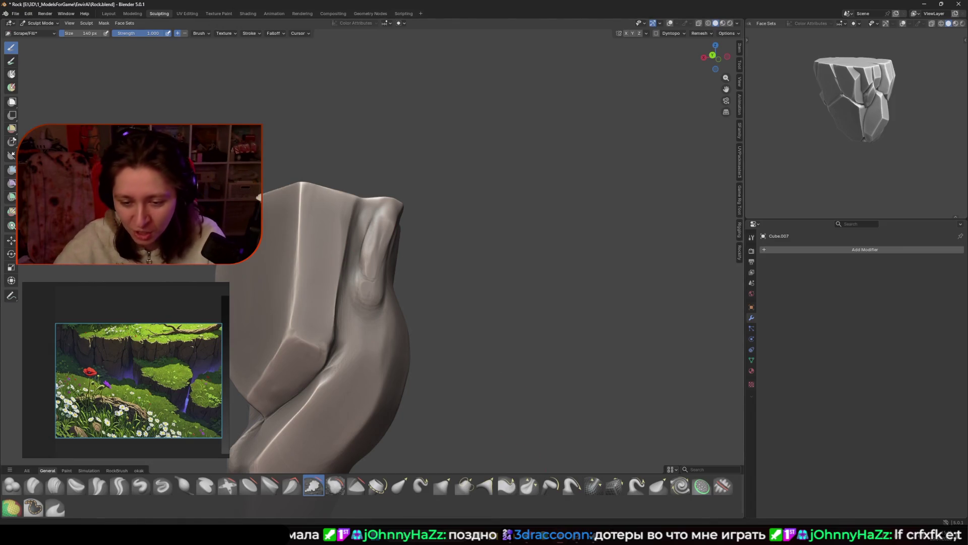
key(alt+Tab)
click(638, 403)
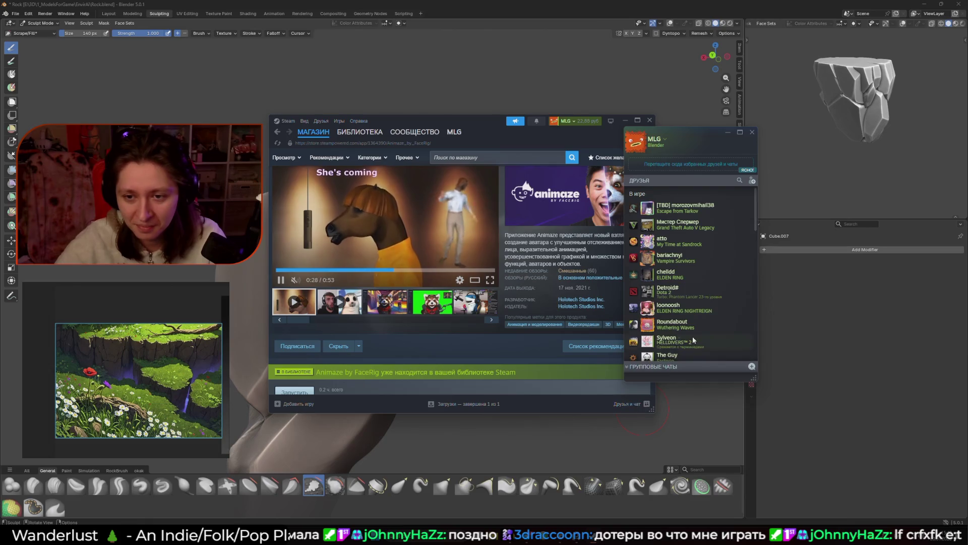
scroll(692, 338, down, 10)
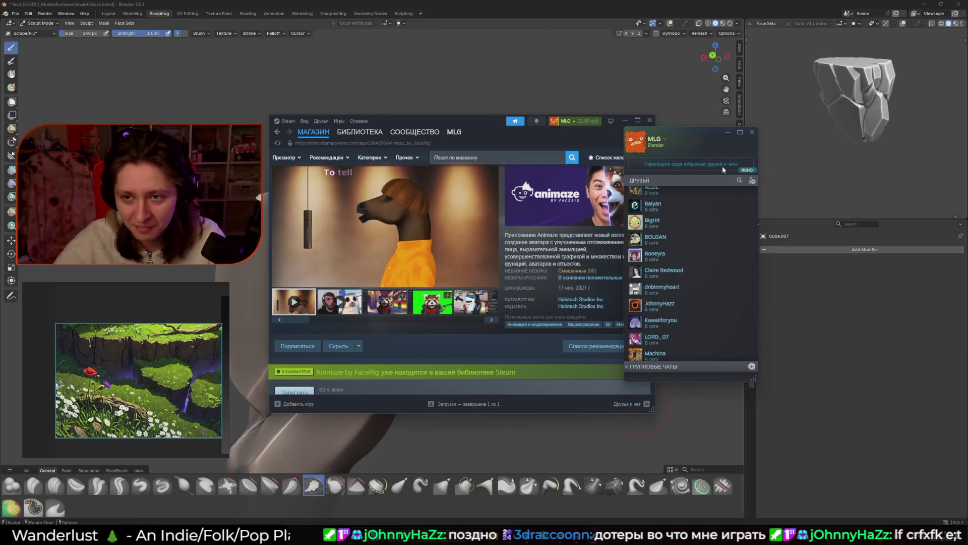
click(752, 132)
key(alt+Tab)
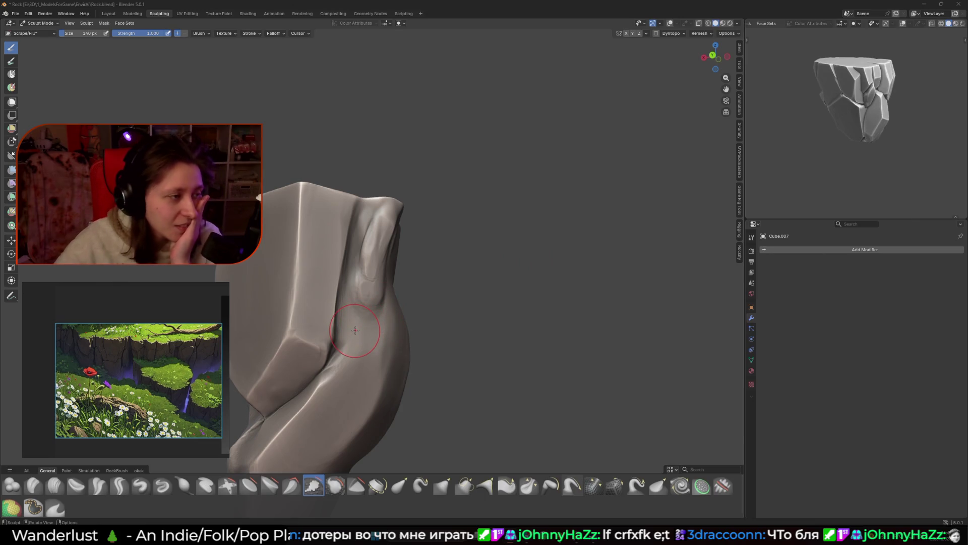
Step: Zoom and orbit around the whole rock to inspect its lower section
scroll(355, 331, down, 2)
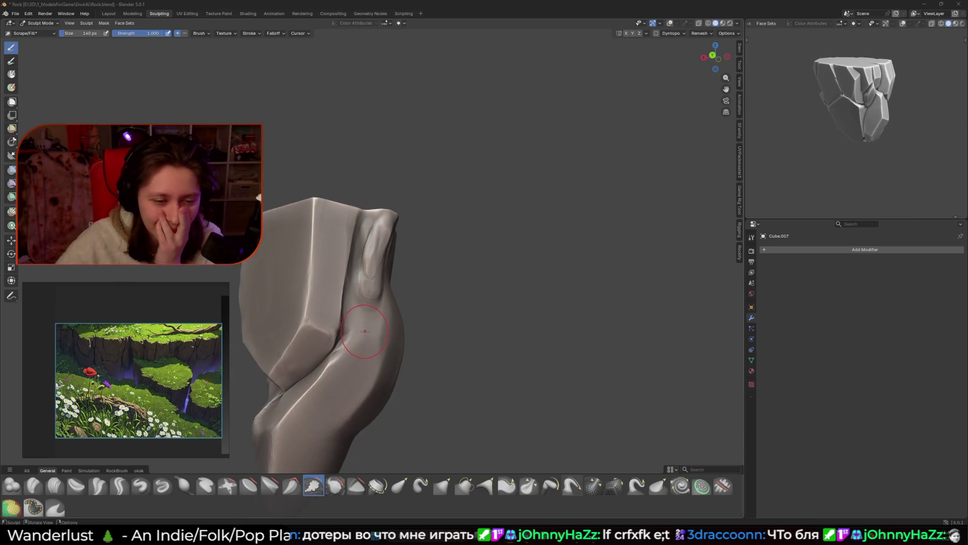
mouse_move(356, 331)
middle_down()
mouse_move(355, 370)
mouse_move(406, 353)
mouse_move(504, 283)
middle_up()
scroll(406, 353, down, 2)
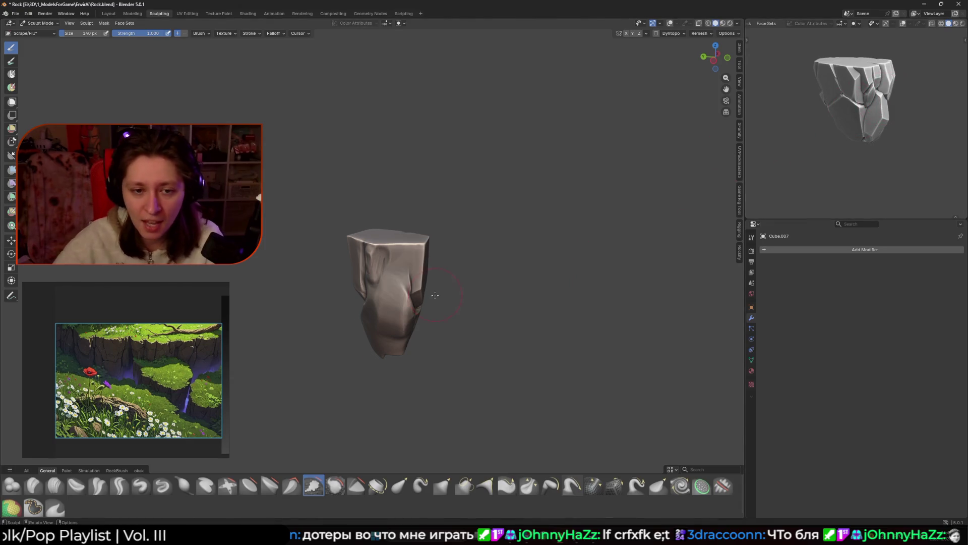
scroll(435, 294, up, 2)
mouse_move(436, 295)
middle_down()
mouse_move(444, 282)
mouse_move(436, 292)
mouse_move(433, 250)
mouse_move(514, 209)
mouse_move(529, 221)
mouse_move(492, 236)
middle_up()
scroll(531, 220, up, 2)
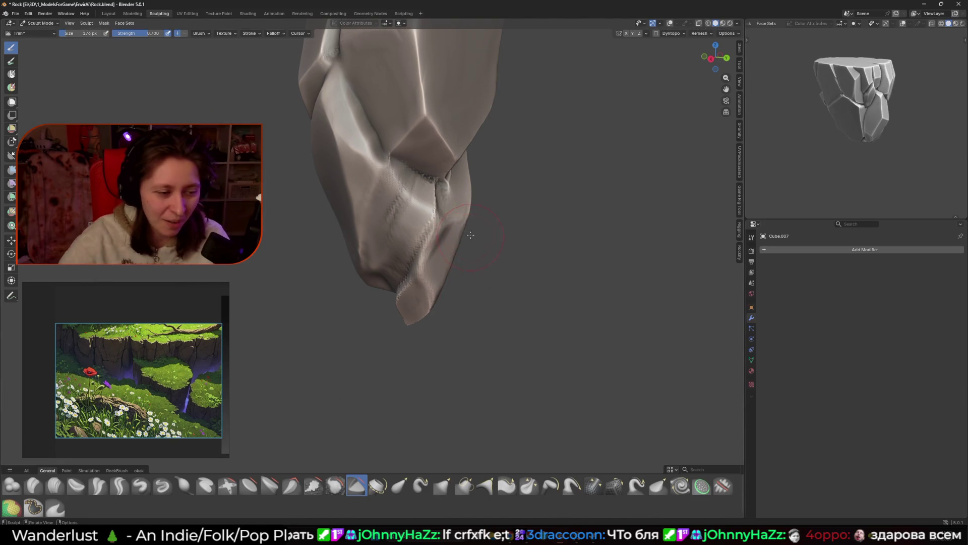
mouse_move(437, 262)
middle_down()
mouse_move(401, 267)
mouse_move(408, 260)
middle_up()
Step: Shrink the Trim brush to 94 px and cut a flat facet into the lower crevice
key(bracketleft)
key(bracketleft)
key(bracketleft)
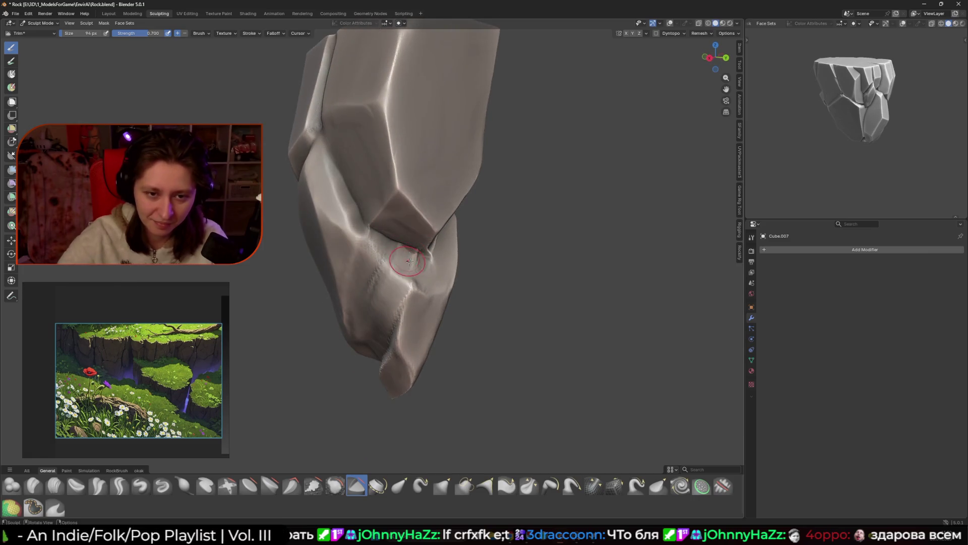
mouse_move(416, 251)
mouse_down()
mouse_move(379, 244)
mouse_move(412, 264)
mouse_up()
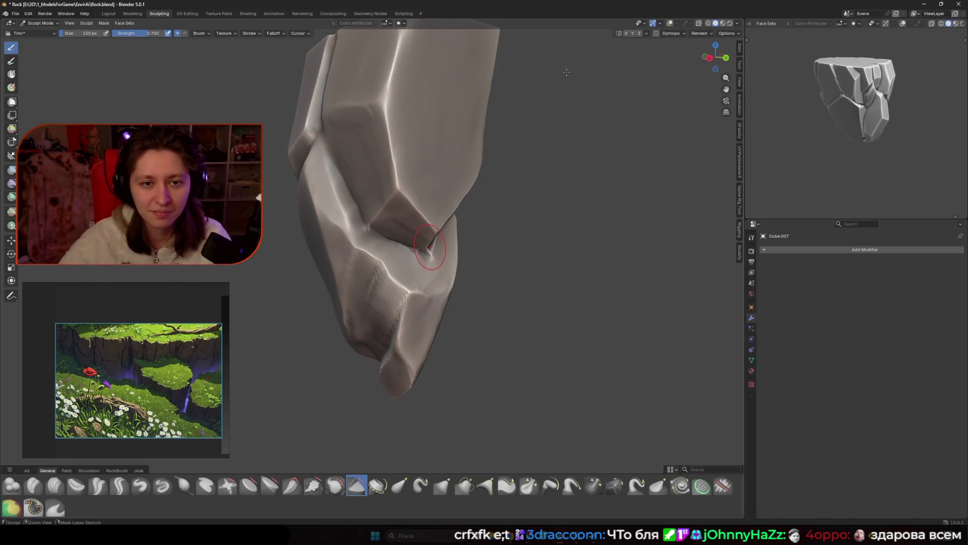
scroll(579, 176, down, 6)
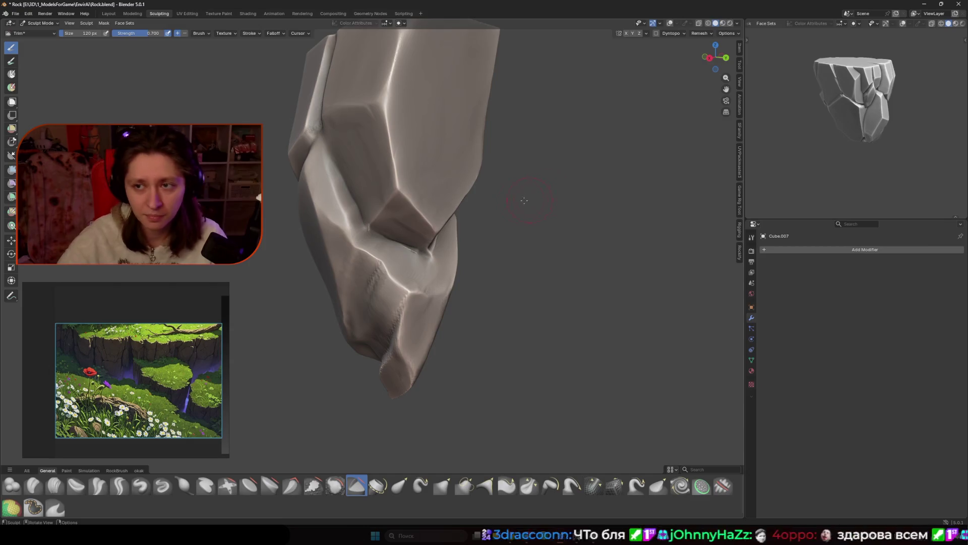
mouse_move(565, 184)
middle_down()
mouse_move(530, 206)
mouse_move(576, 224)
mouse_move(497, 241)
middle_up()
key(ctrl+Tab)
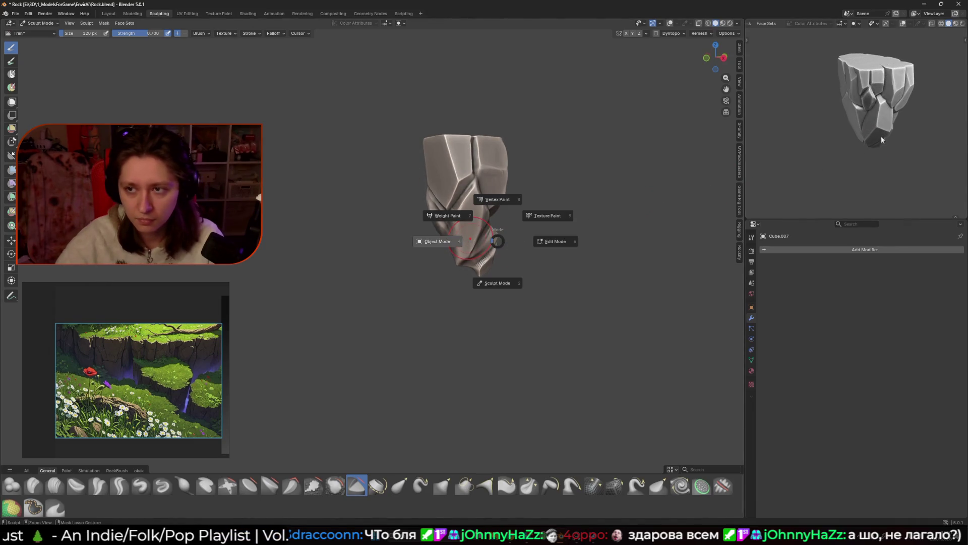
click(477, 241)
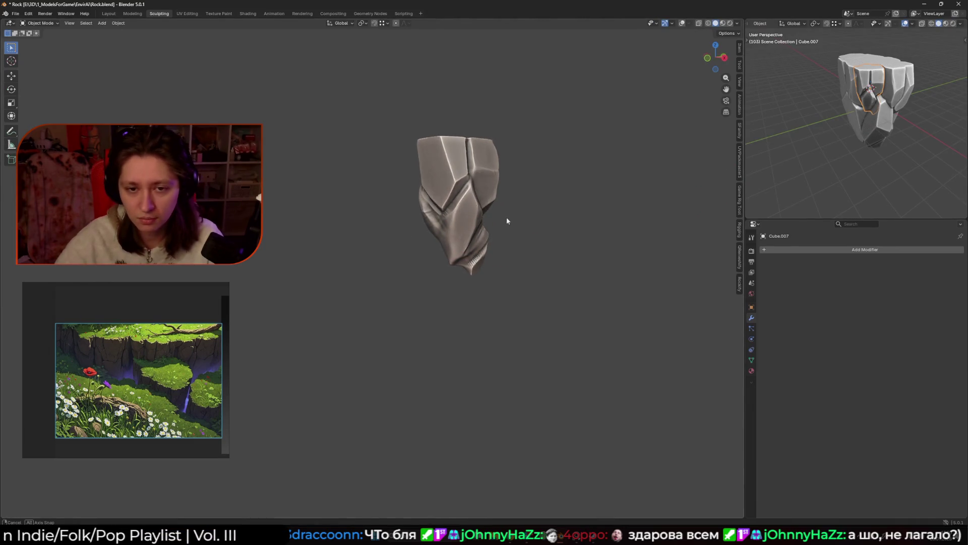
key(ctrl+Tab)
mouse_move(622, 190)
middle_down()
mouse_move(348, 217)
mouse_move(529, 212)
mouse_move(503, 261)
middle_up()
mouse_move(359, 189)
middle_down()
mouse_move(437, 223)
mouse_move(421, 173)
middle_up()
key(f)
click(443, 154)
key(f)
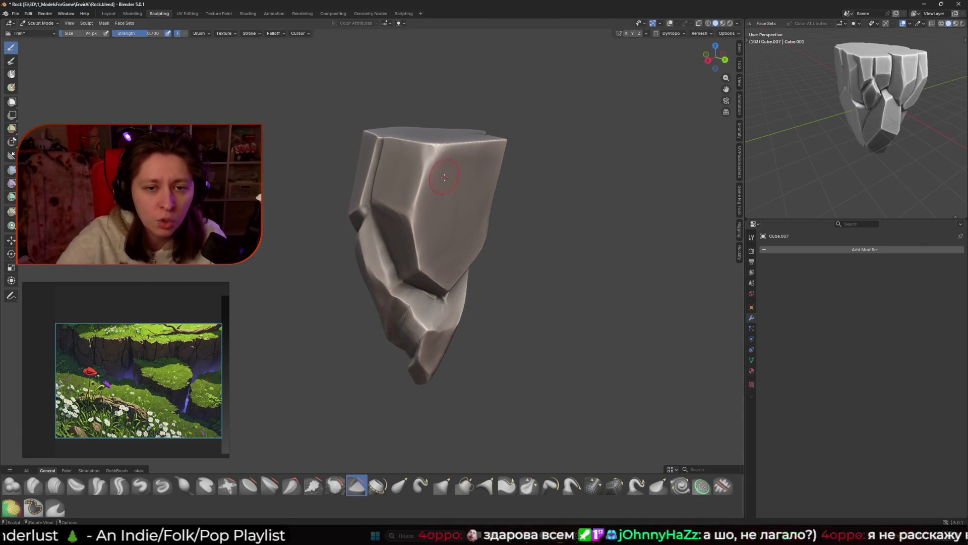
click(449, 174)
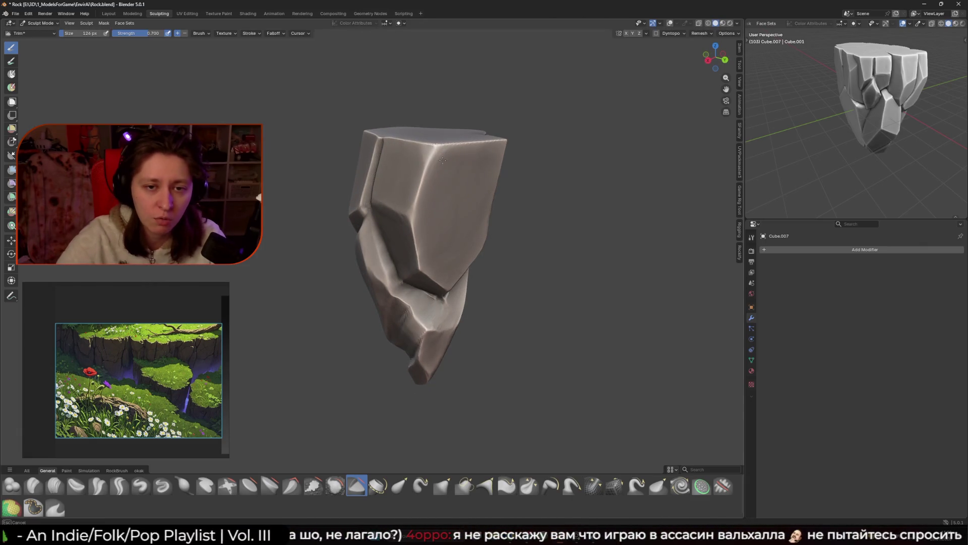
mouse_move(449, 174)
middle_down()
mouse_move(455, 154)
mouse_move(444, 152)
middle_up()
key(f)
click(406, 165)
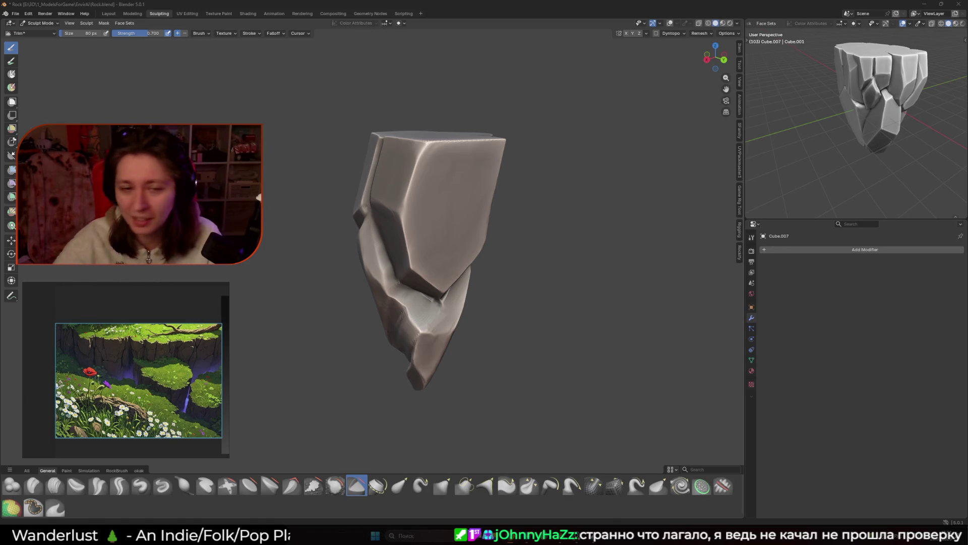
mouse_move(580, 252)
middle_down()
mouse_move(537, 268)
mouse_move(460, 181)
mouse_move(509, 210)
mouse_move(434, 214)
mouse_move(430, 234)
mouse_move(443, 174)
mouse_move(431, 164)
middle_up()
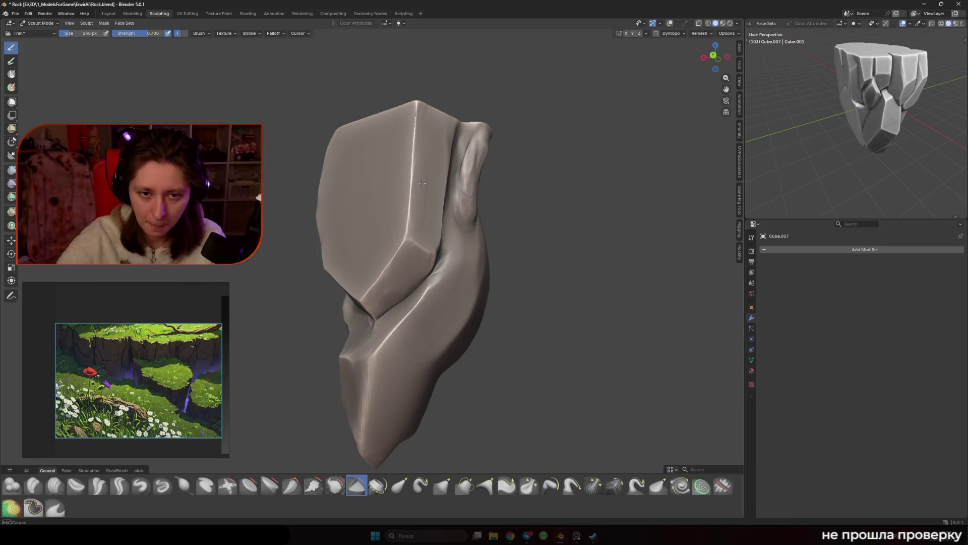
Step: Pick Line Trim from the toolbar and begin a trim line at the rock's top crevice
middle_drag(437, 236, 474, 231)
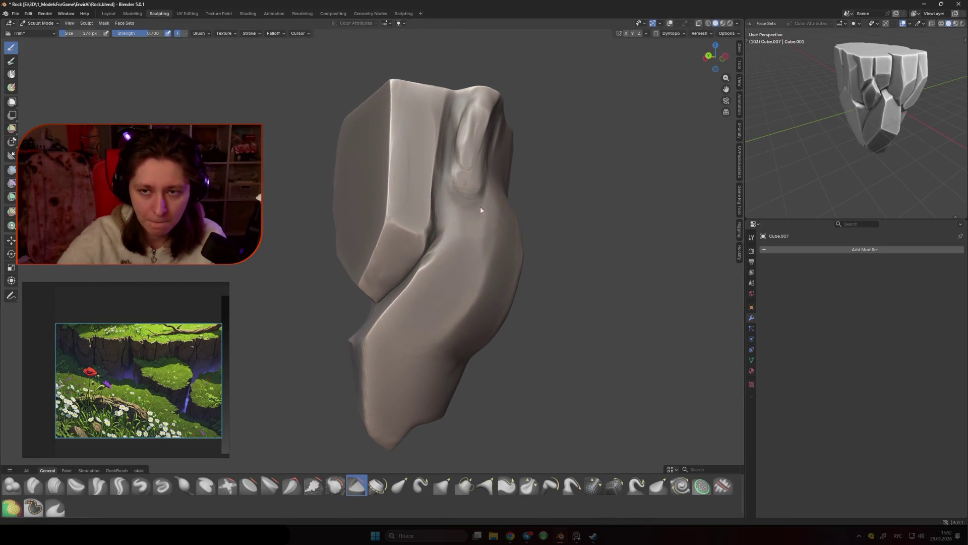
scroll(485, 198, down, 5)
mouse_move(461, 265)
middle_down()
mouse_move(573, 266)
mouse_move(464, 285)
mouse_move(529, 242)
middle_up()
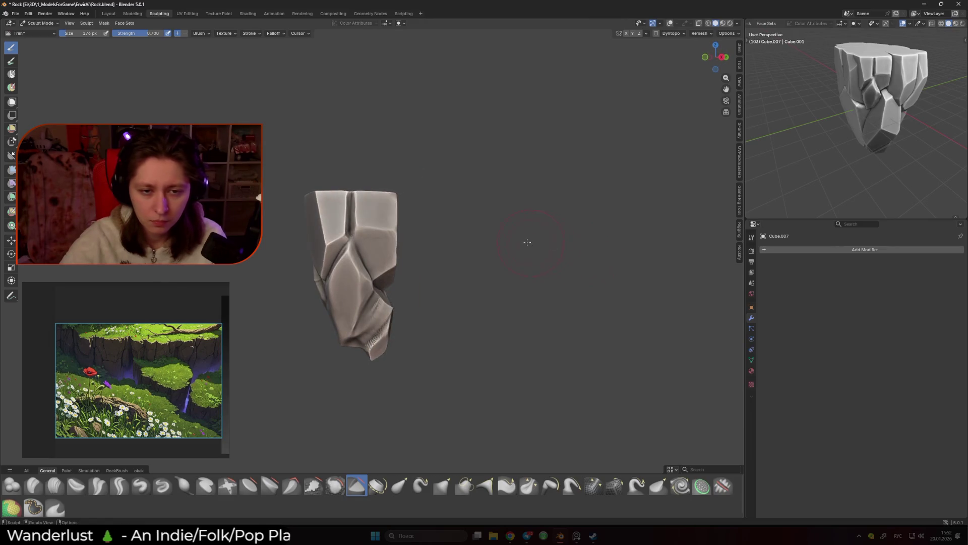
middle_drag(448, 291, 368, 307)
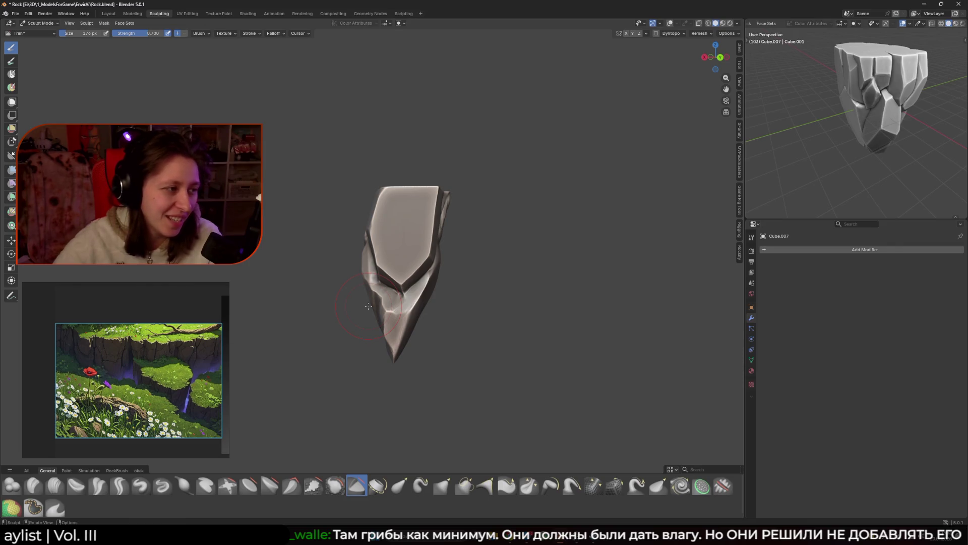
mouse_move(368, 306)
middle_down()
mouse_move(435, 257)
mouse_move(439, 242)
mouse_move(475, 269)
middle_up()
scroll(435, 258, up, 2)
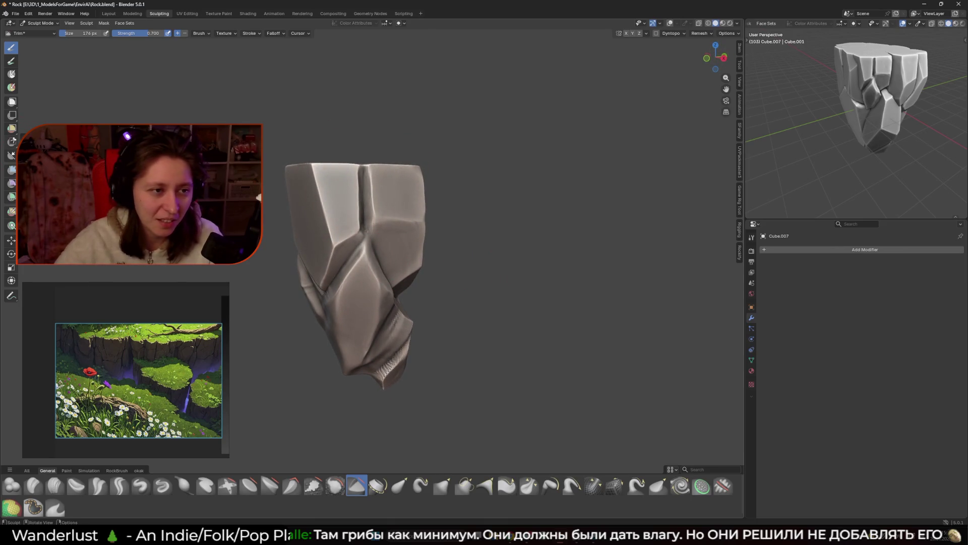
drag(12, 102, 25, 134)
mouse_move(366, 141)
mouse_down()
mouse_move(358, 198)
mouse_move(362, 137)
mouse_move(365, 155)
mouse_up()
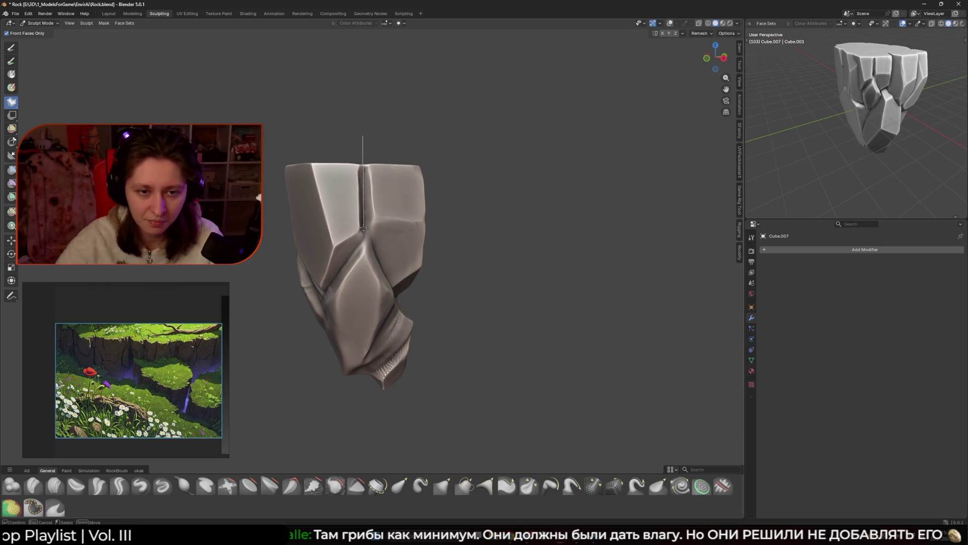
Step: Finish the trim line diagonally toward the rock's lower right and return to the Trim brush
mouse_move(364, 229)
mouse_down()
mouse_move(394, 289)
mouse_move(469, 139)
mouse_move(458, 155)
mouse_up()
mouse_move(459, 155)
middle_down()
mouse_move(384, 164)
mouse_move(496, 170)
middle_up()
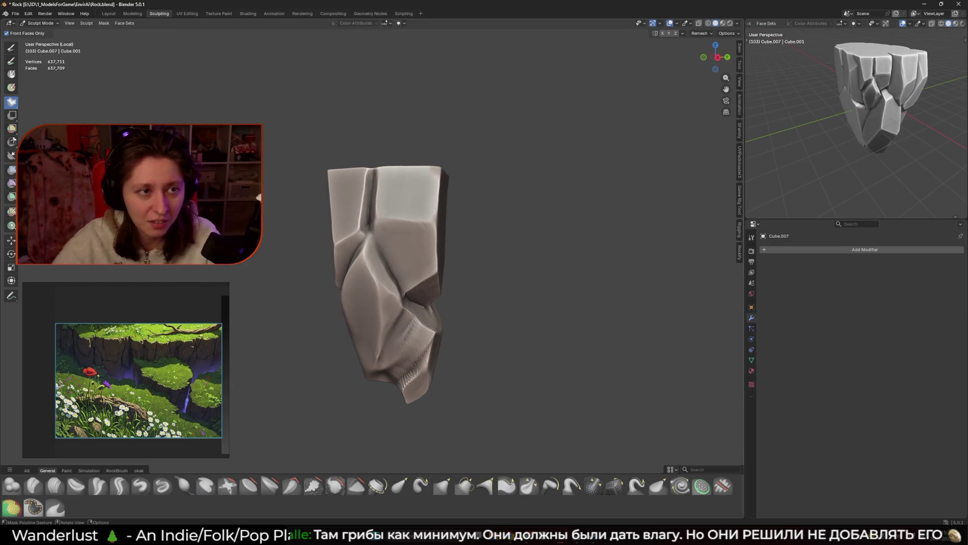
click(11, 47)
mouse_move(394, 227)
middle_down()
mouse_move(436, 231)
mouse_move(395, 238)
mouse_move(454, 250)
mouse_move(317, 241)
mouse_move(393, 237)
middle_up()
scroll(443, 231, up, 2)
scroll(317, 242, up, 1)
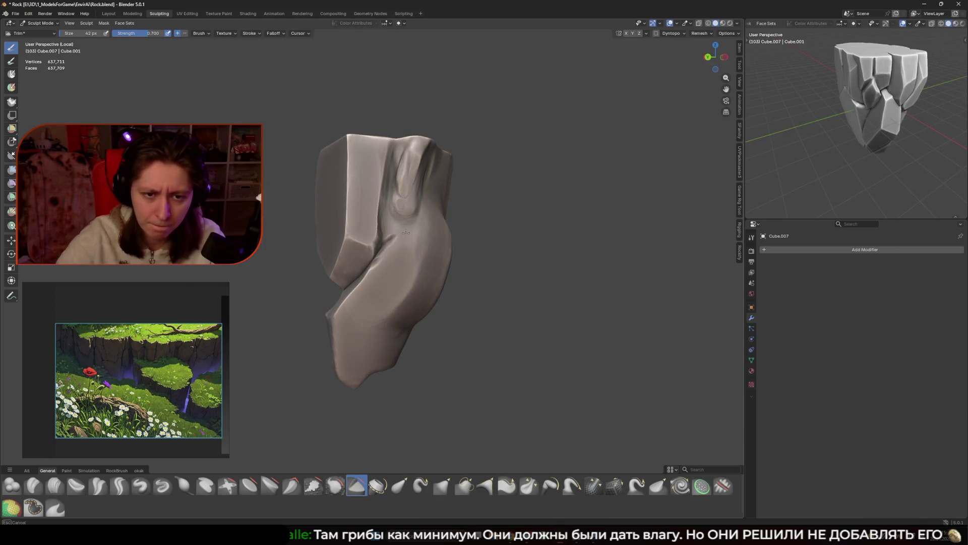
Step: Sculpt a stroke along the front crease with a smaller brush radius
mouse_move(447, 201)
middle_down()
mouse_move(435, 196)
mouse_move(418, 221)
middle_up()
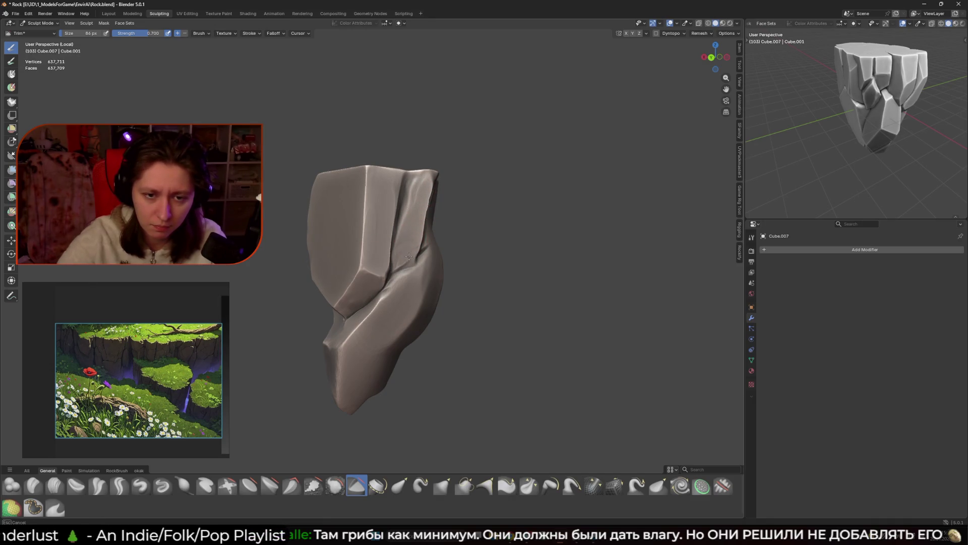
middle_drag(413, 221, 412, 239)
key(Escape)
middle_drag(395, 265, 397, 239)
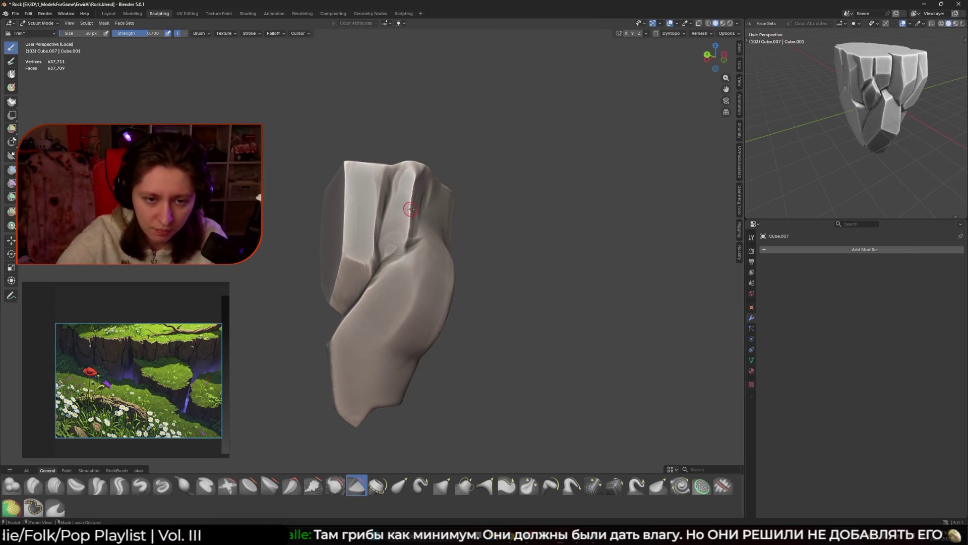
drag(400, 249, 406, 247)
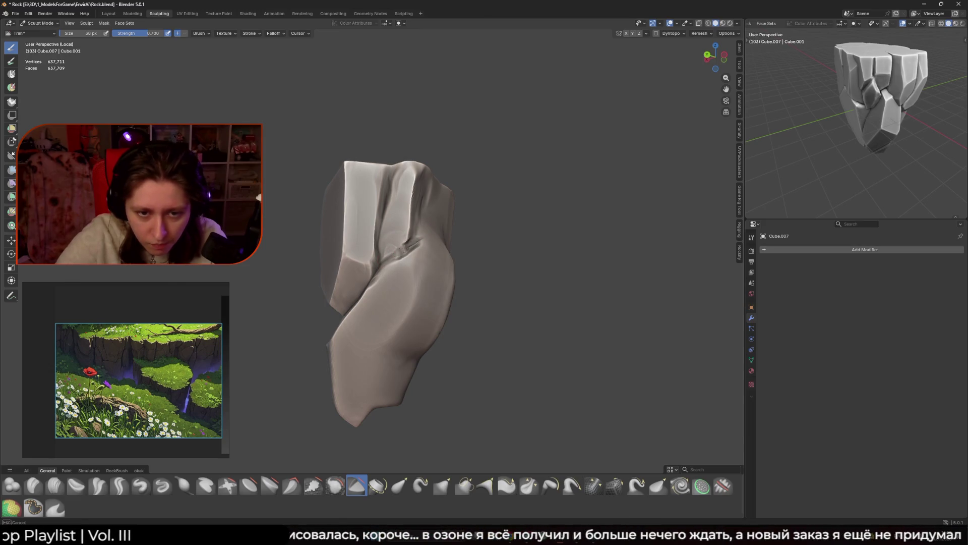
mouse_move(421, 194)
middle_down()
mouse_move(397, 256)
mouse_move(383, 224)
middle_up()
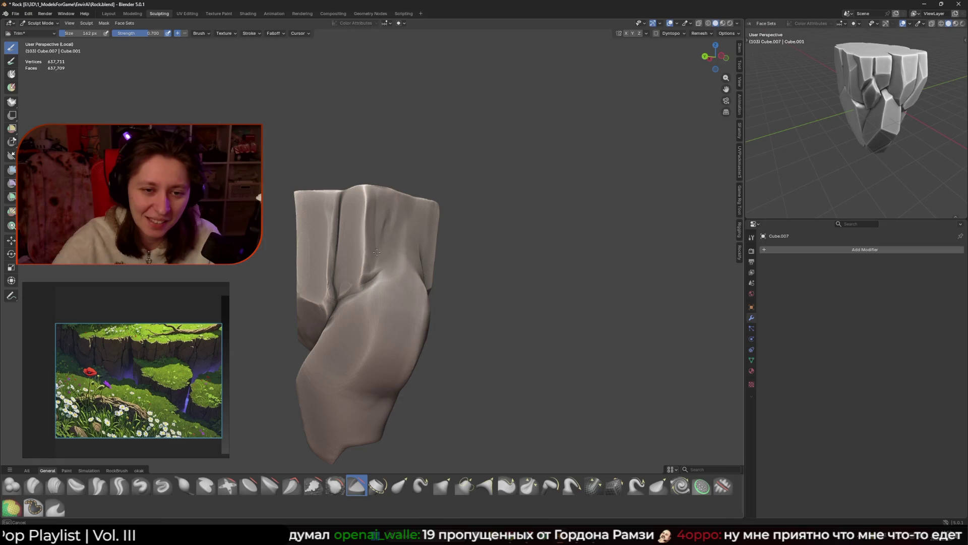
Step: Shrink the brush to 112 px, then 72 px, and zoom to inspect the cleft
key(f)
mouse_move(391, 221)
middle_down()
mouse_move(368, 225)
mouse_move(383, 227)
mouse_move(398, 205)
mouse_move(383, 201)
mouse_move(412, 232)
middle_up()
key(f)
click(375, 194)
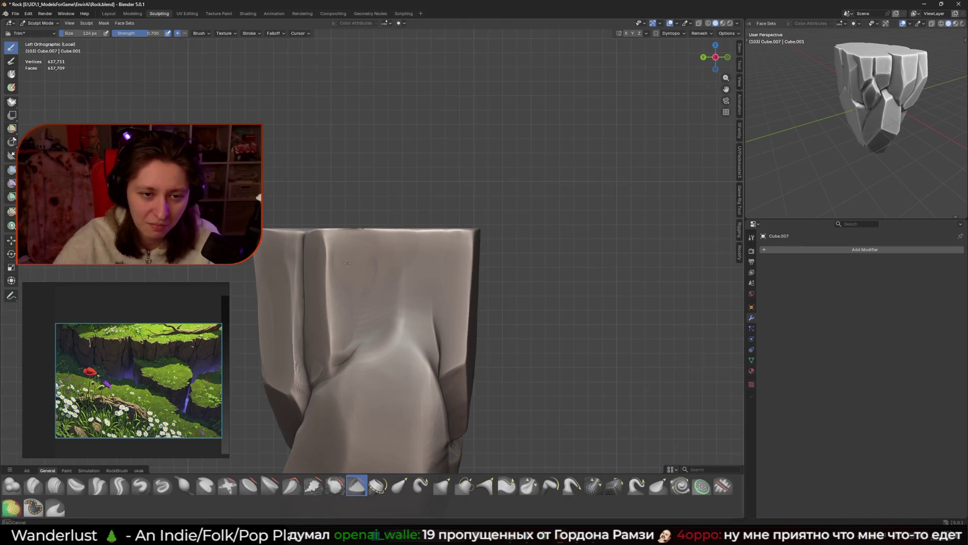
mouse_move(335, 255)
middle_down()
mouse_move(404, 253)
mouse_move(411, 220)
mouse_move(402, 209)
mouse_move(407, 217)
mouse_move(385, 228)
mouse_move(368, 257)
middle_up()
scroll(378, 232, down, 5)
scroll(377, 252, up, 3)
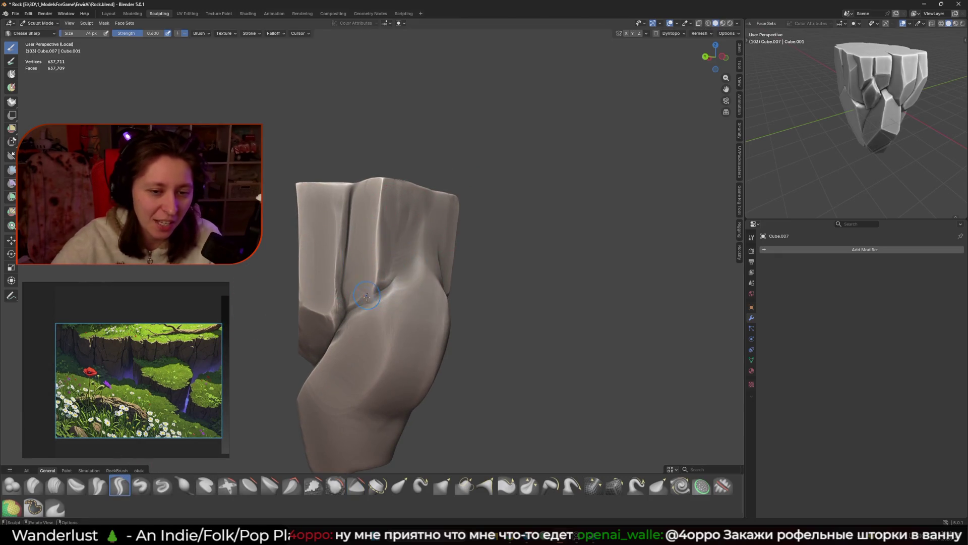
Step: Shrink the Crease Sharp brush to 110 px to sharpen the front crevice
middle_drag(409, 269, 408, 257)
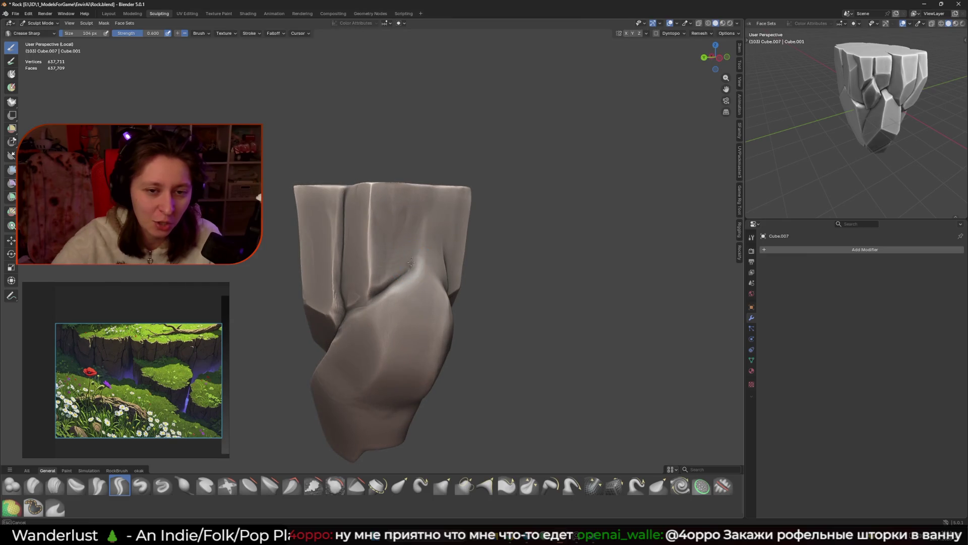
mouse_move(417, 240)
middle_down()
mouse_move(432, 219)
mouse_move(419, 207)
mouse_move(424, 233)
mouse_move(423, 193)
middle_up()
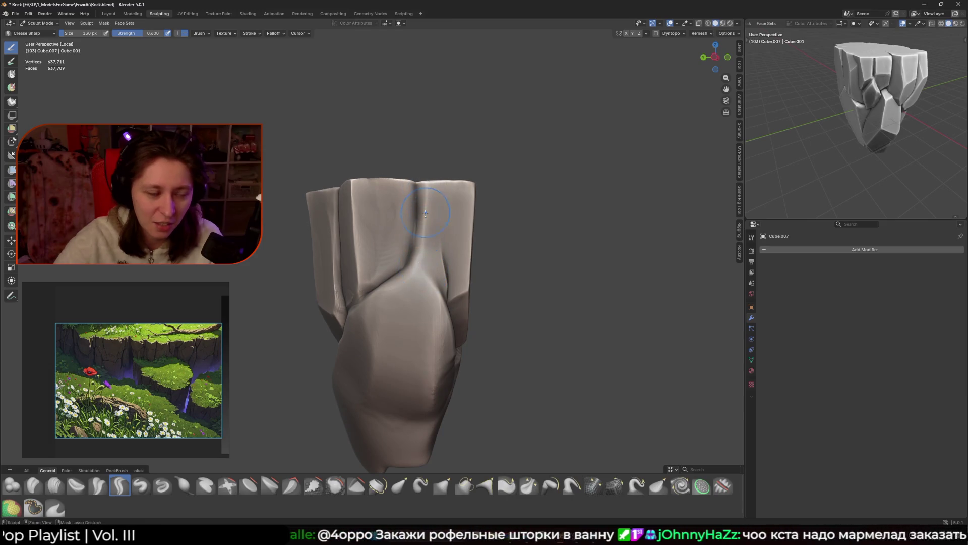
key(bracketleft)
key(bracketleft)
mouse_move(424, 227)
middle_down()
mouse_move(417, 252)
mouse_move(387, 270)
mouse_move(442, 253)
middle_up()
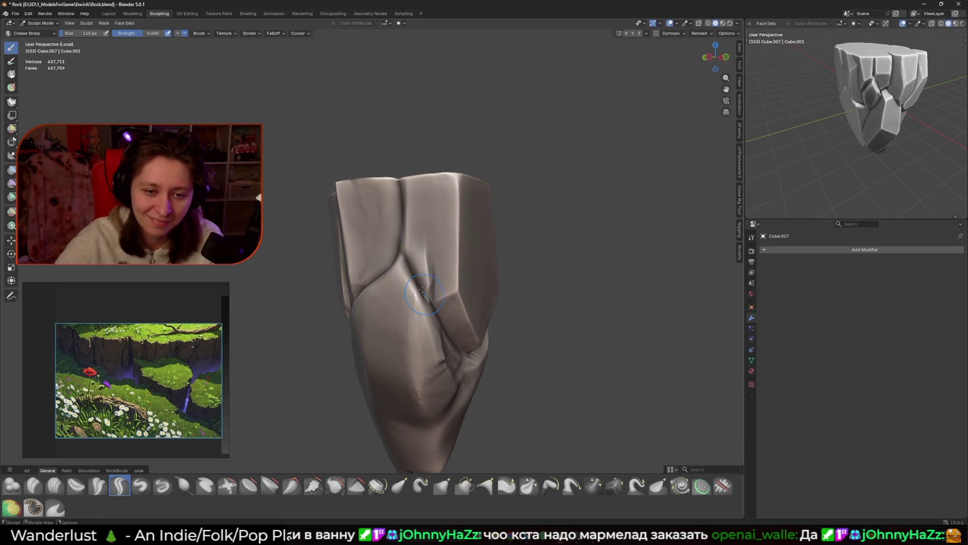
Step: Switch to the Trim brush and set its size to 112 px
click(356, 484)
key(f)
click(437, 254)
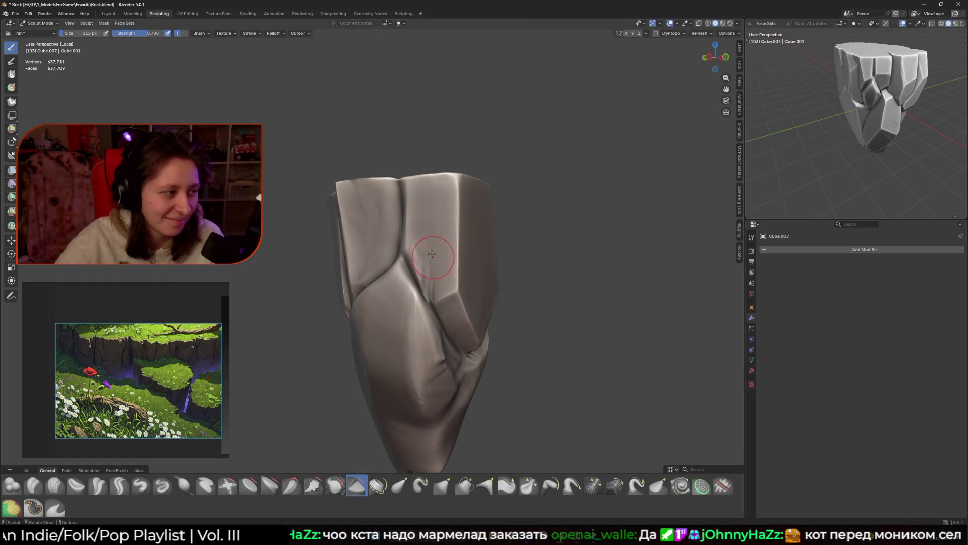
Step: Flatten the rock's rounded front face with the Trim brush at 224 px
middle_drag(437, 255, 444, 257)
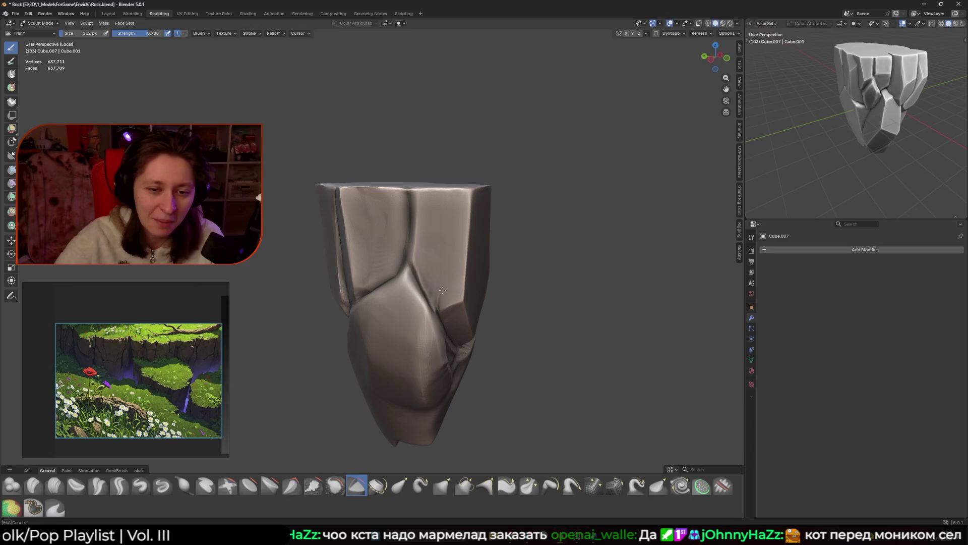
mouse_move(431, 256)
middle_down()
mouse_move(384, 285)
mouse_move(377, 329)
mouse_move(399, 303)
middle_up()
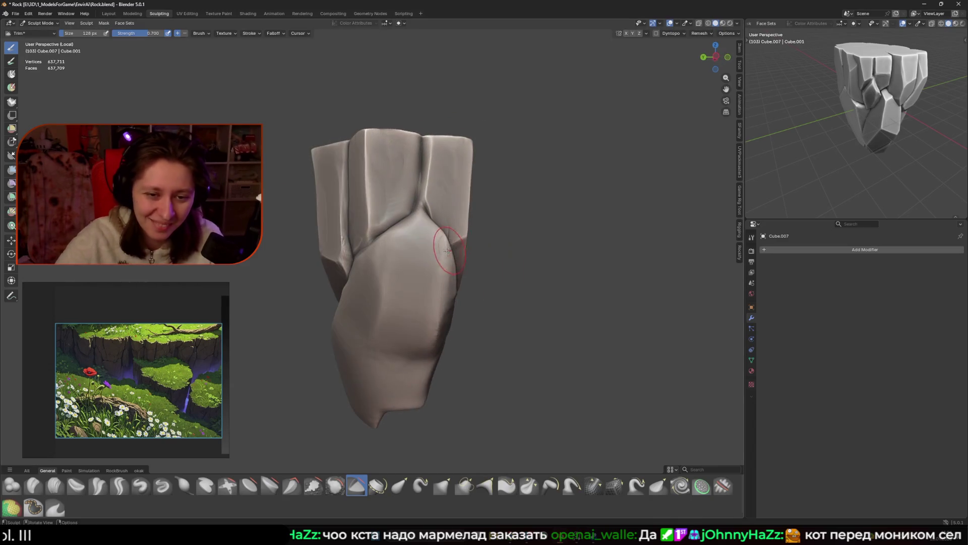
key(f)
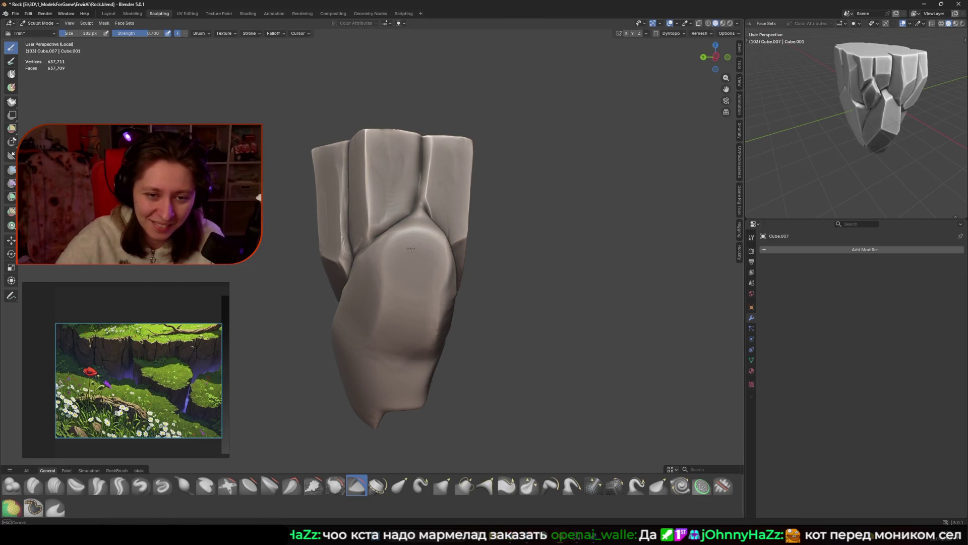
mouse_move(405, 265)
mouse_down()
mouse_move(399, 312)
mouse_move(422, 272)
mouse_up()
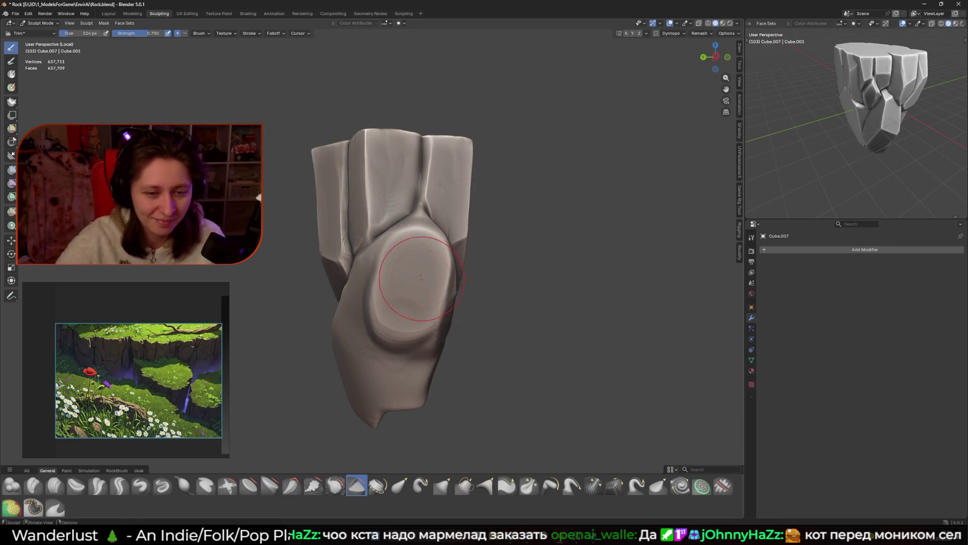
click(397, 271)
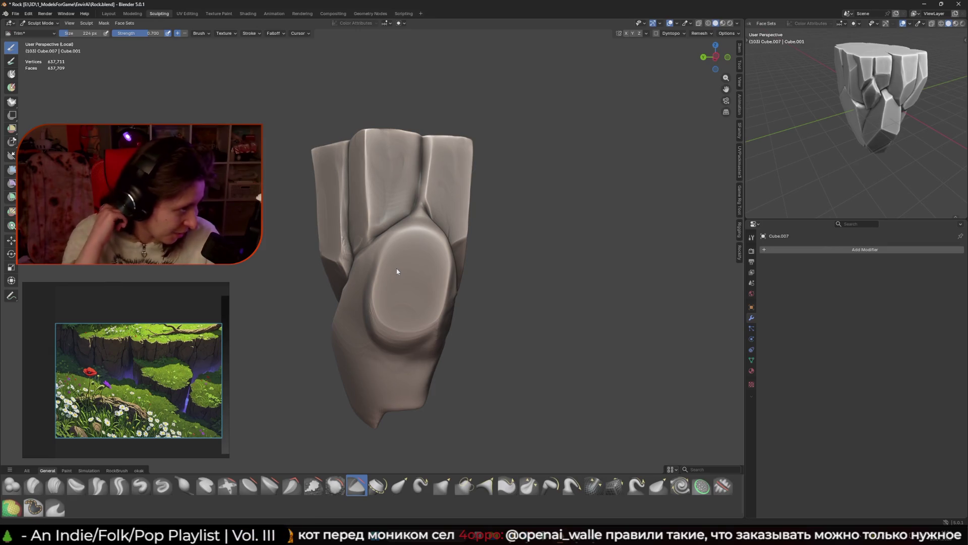
Step: Orbit around the rock while resizing the Trim brush to 150 px, then 104 px
middle_drag(433, 207, 403, 236)
key(f)
click(411, 229)
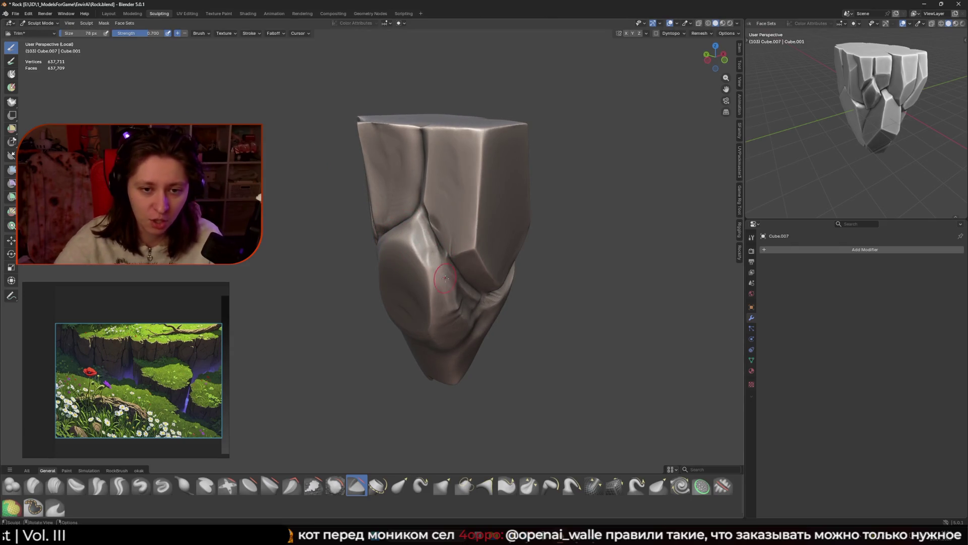
middle_drag(445, 276, 464, 230)
key(f)
click(469, 204)
middle_drag(462, 204, 444, 199)
key(f)
click(442, 196)
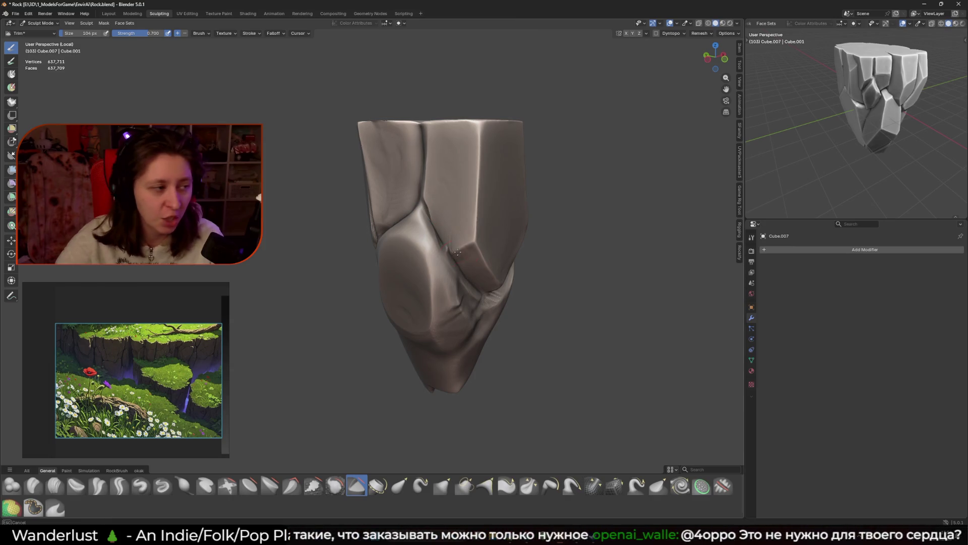
Step: Cut a new flat facet into the rock with a 78 px brush
middle_drag(439, 200, 456, 217)
key(f)
key(Escape)
drag(463, 223, 482, 272)
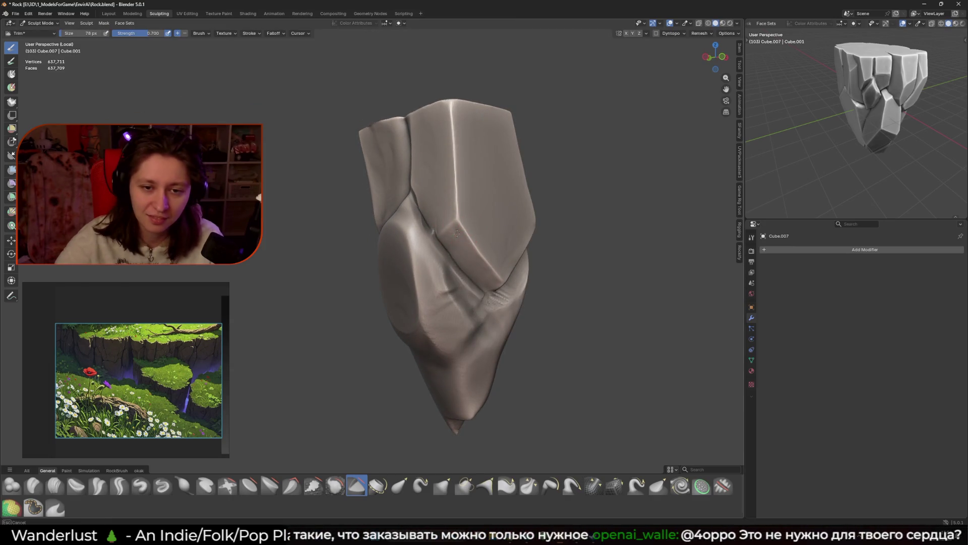
mouse_move(482, 271)
middle_down()
mouse_move(388, 331)
mouse_move(500, 302)
middle_up()
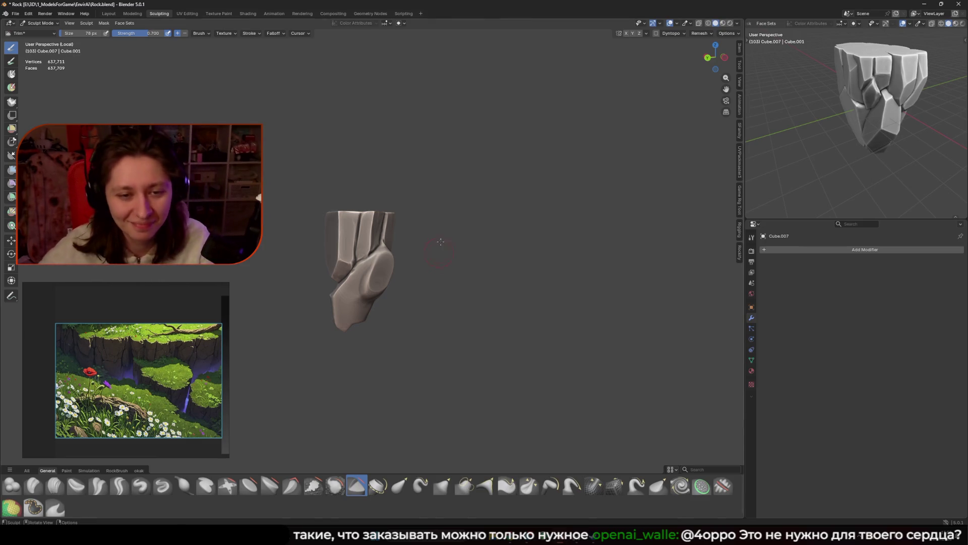
Step: Zoom in on the rock and bring up the mode pie to leave sculpting
middle_drag(444, 286, 378, 217)
scroll(378, 217, up, 3)
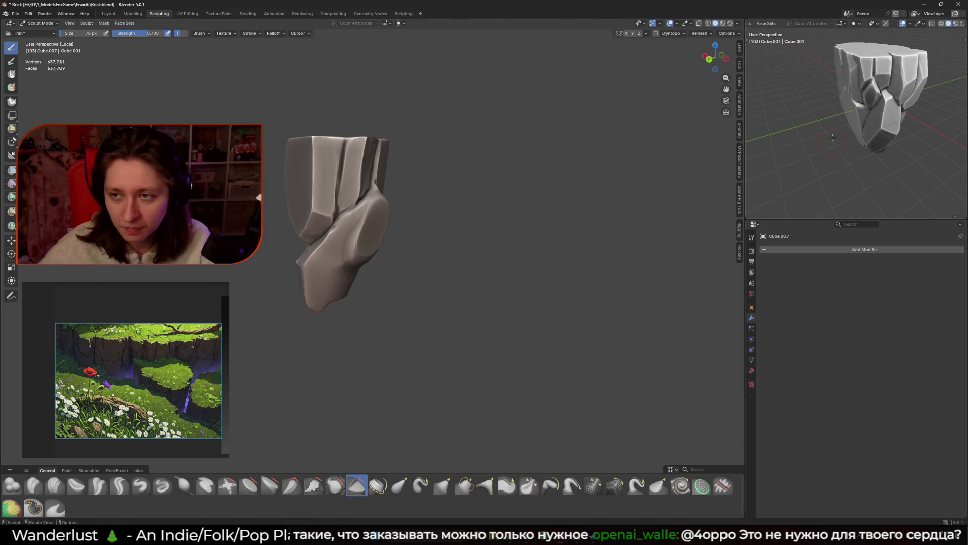
middle_drag(827, 151, 851, 141)
key(ctrl+Tab)
Step: Switch to Object Mode, isolate the rock in Local view, select it and return to Sculpt Mode
key(4)
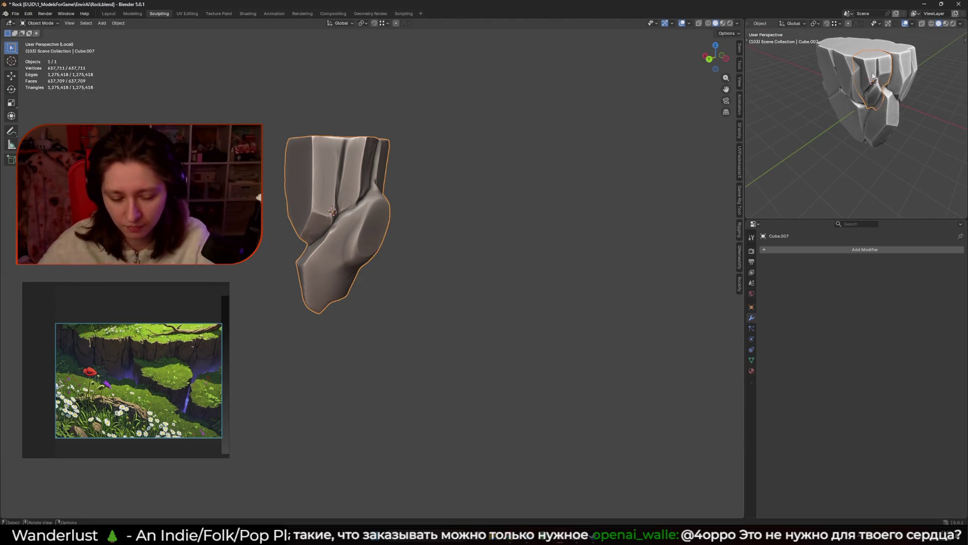
key(KP_Divide)
click(912, 163)
middle_drag(884, 162, 913, 163)
click(351, 248)
key(ctrl+Tab)
Step: Slice a straight Line Trim cut across the rock's lower part, then reselect the Trim brush
mouse_move(351, 248)
middle_down()
mouse_move(474, 246)
mouse_move(424, 226)
mouse_move(394, 244)
mouse_move(261, 391)
middle_up()
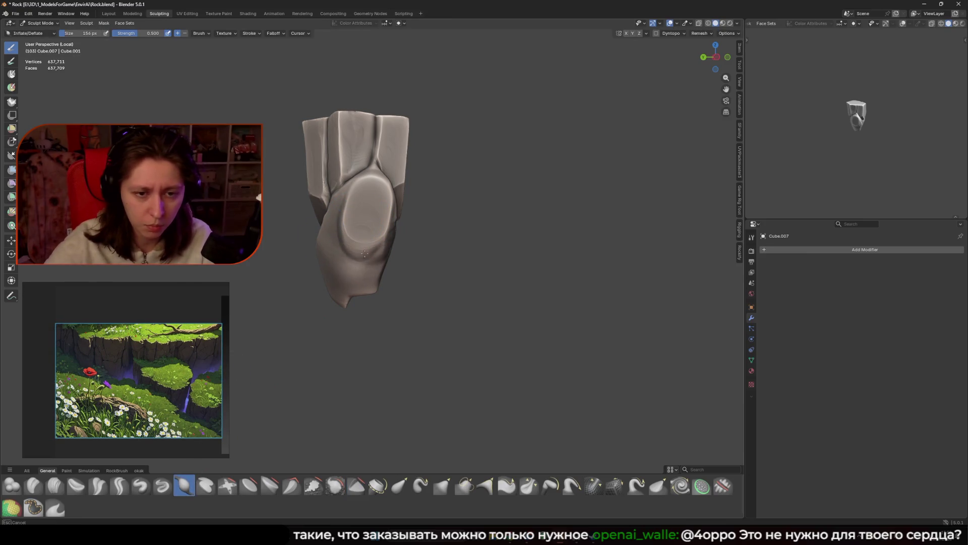
mouse_move(327, 269)
middle_down()
mouse_move(480, 242)
mouse_move(454, 250)
middle_up()
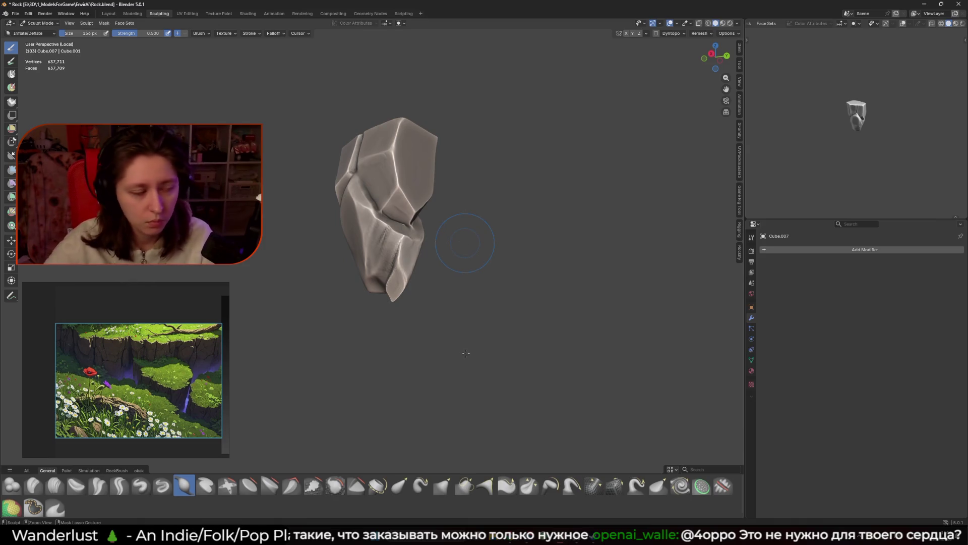
key(shift+space)
middle_drag(371, 292, 413, 289)
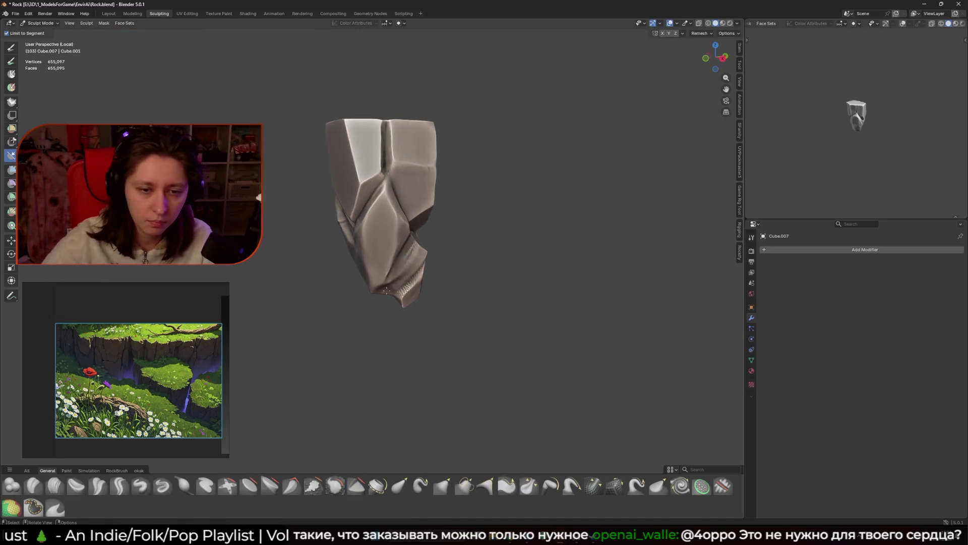
mouse_move(530, 242)
middle_down()
mouse_move(374, 230)
mouse_move(358, 257)
mouse_move(394, 297)
mouse_move(353, 288)
mouse_move(431, 472)
middle_up()
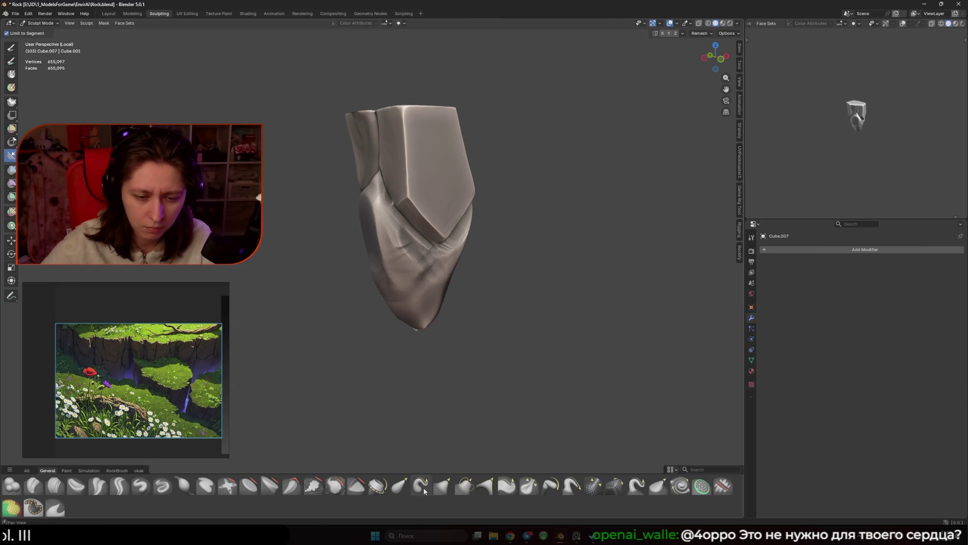
click(364, 492)
middle_drag(399, 307, 437, 290)
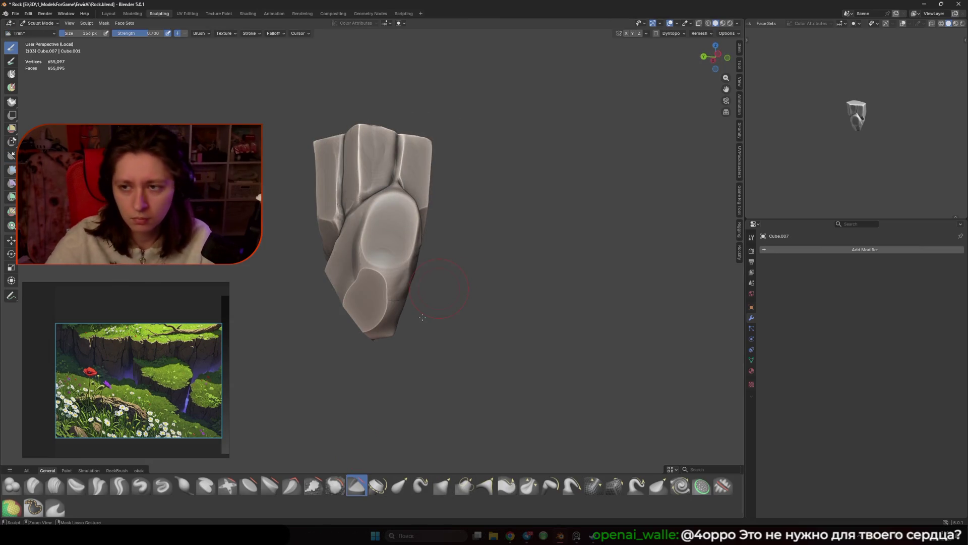
Step: Undo the last cut and inspect the rock's facets down to its lower end
key(ctrl+z)
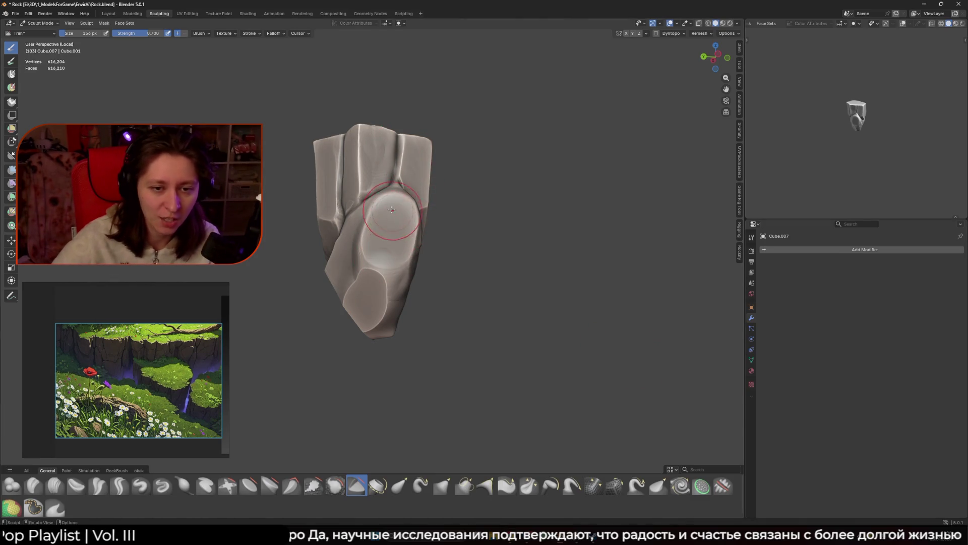
middle_drag(392, 227, 385, 237)
scroll(389, 231, up, 2)
middle_drag(409, 202, 386, 207)
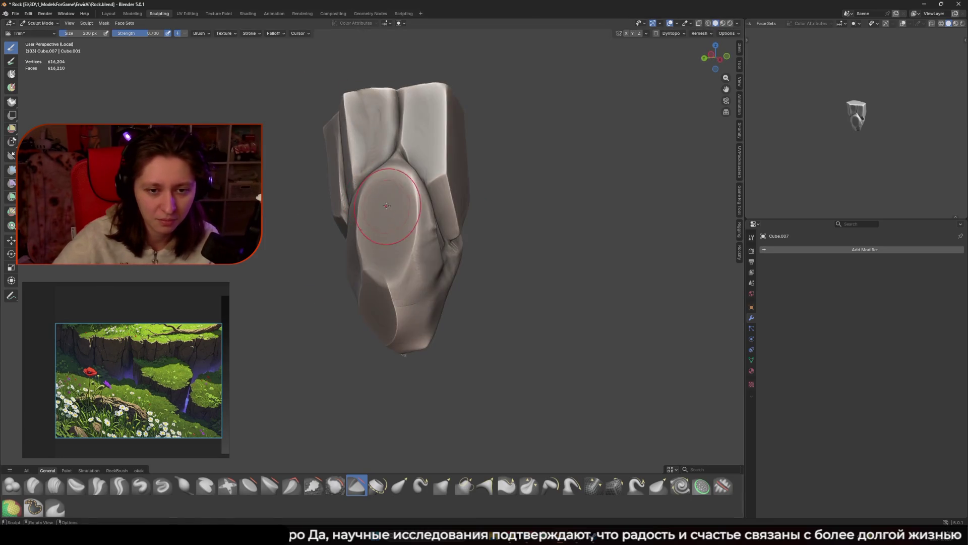
middle_drag(423, 313, 421, 324)
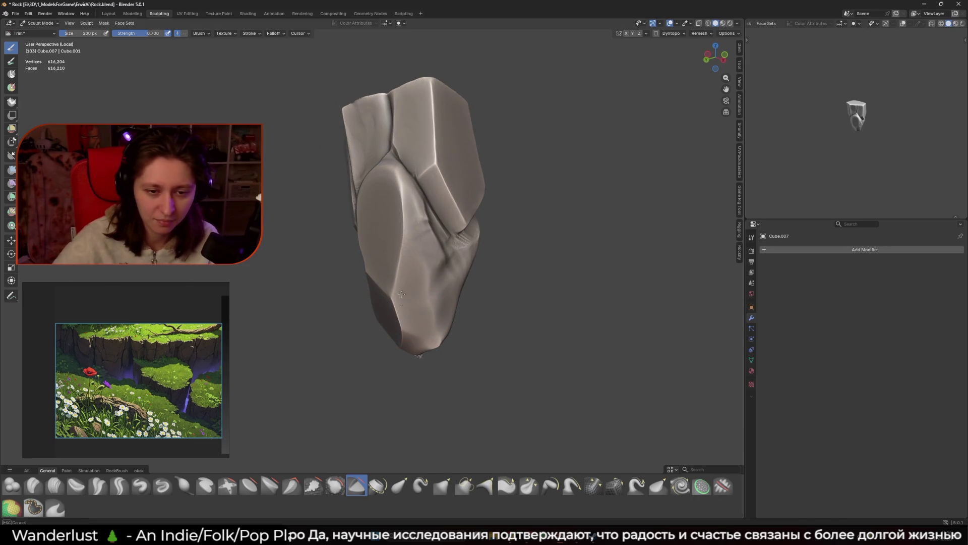
middle_drag(402, 288, 370, 334)
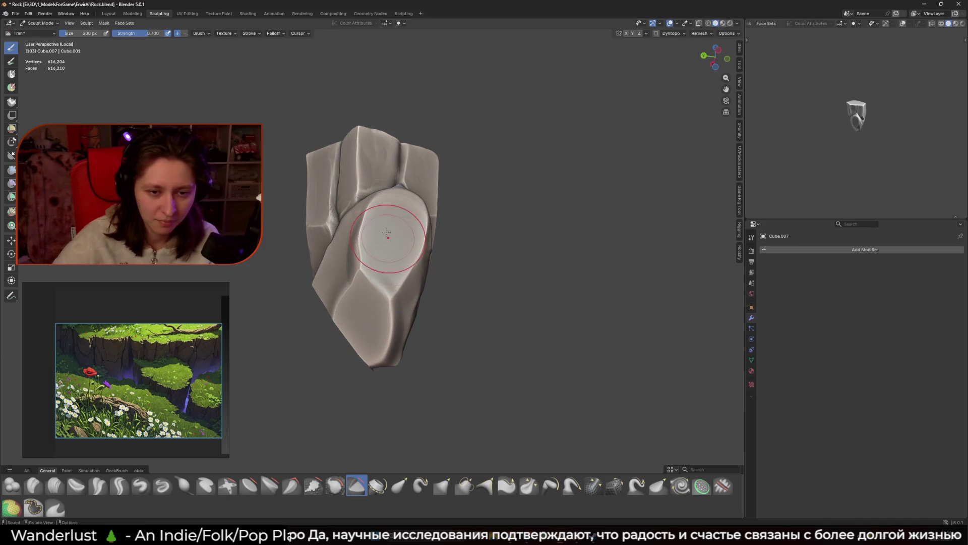
middle_drag(388, 235, 406, 250)
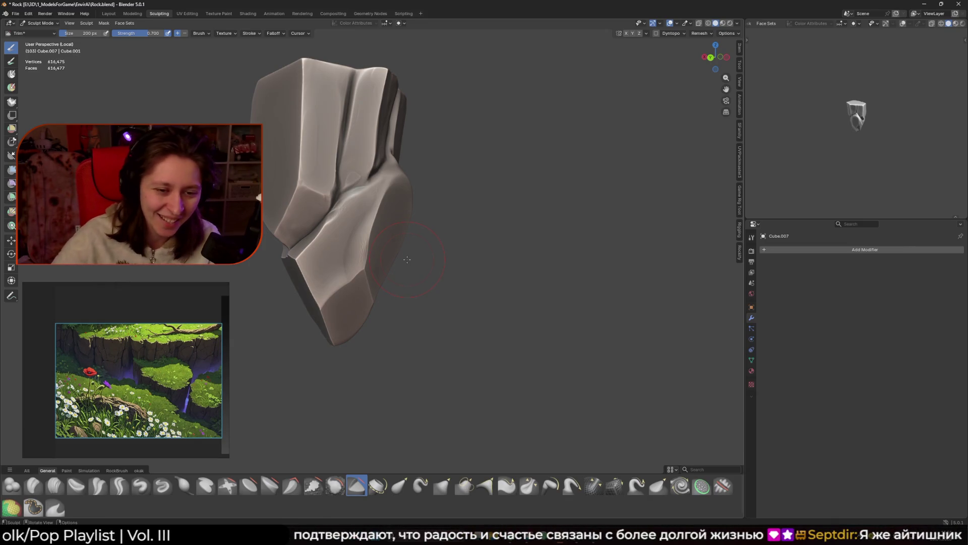
middle_drag(364, 247, 450, 251)
middle_drag(341, 307, 406, 302)
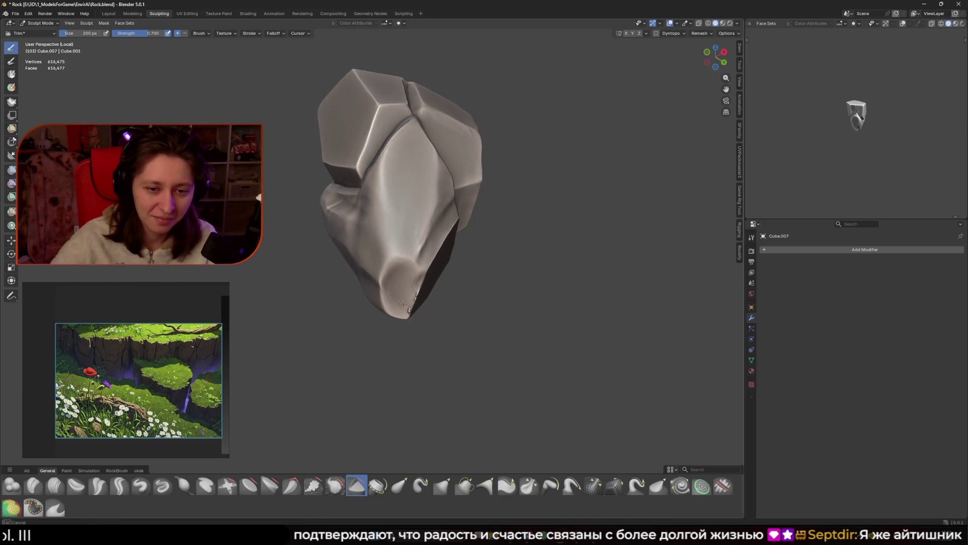
middle_drag(428, 281, 368, 272)
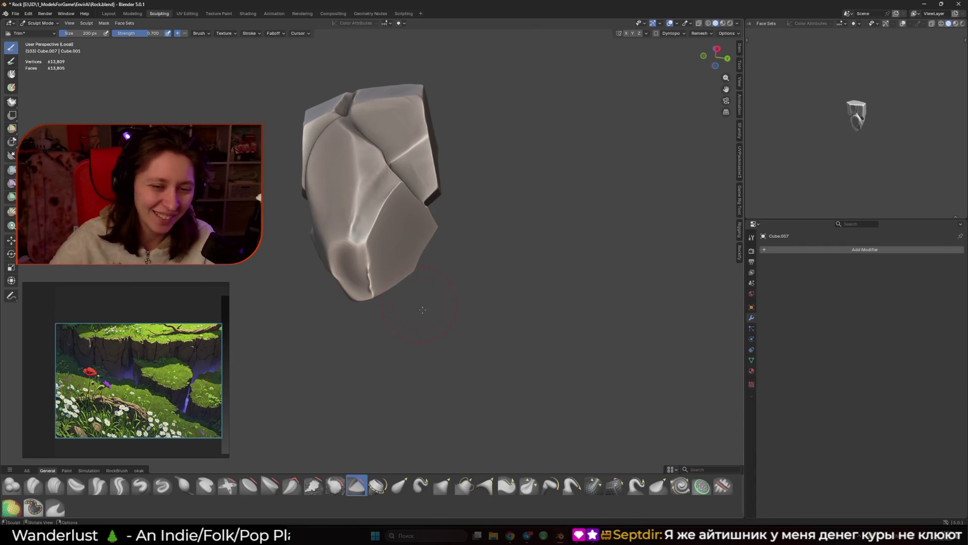
middle_drag(419, 305, 417, 289)
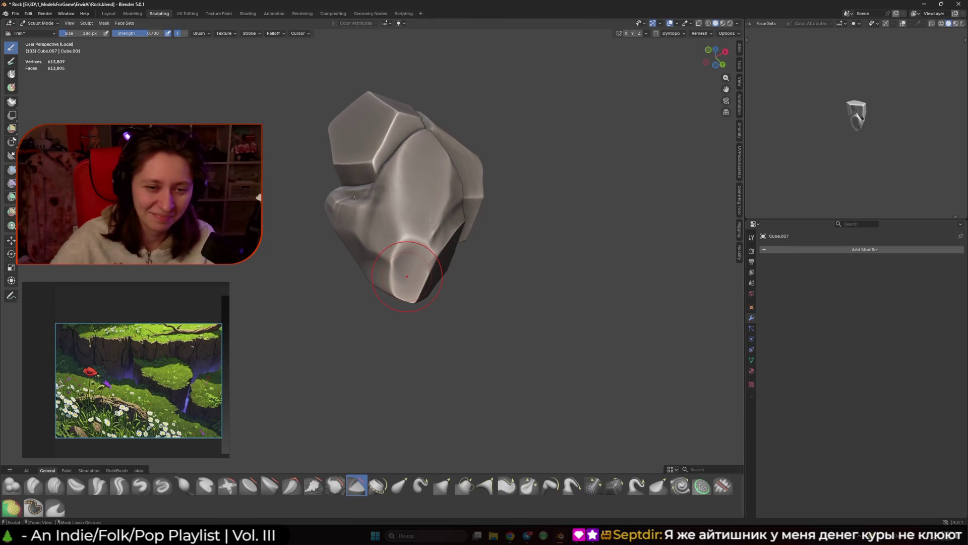
mouse_move(407, 276)
middle_down()
mouse_move(401, 283)
mouse_move(413, 238)
middle_up()
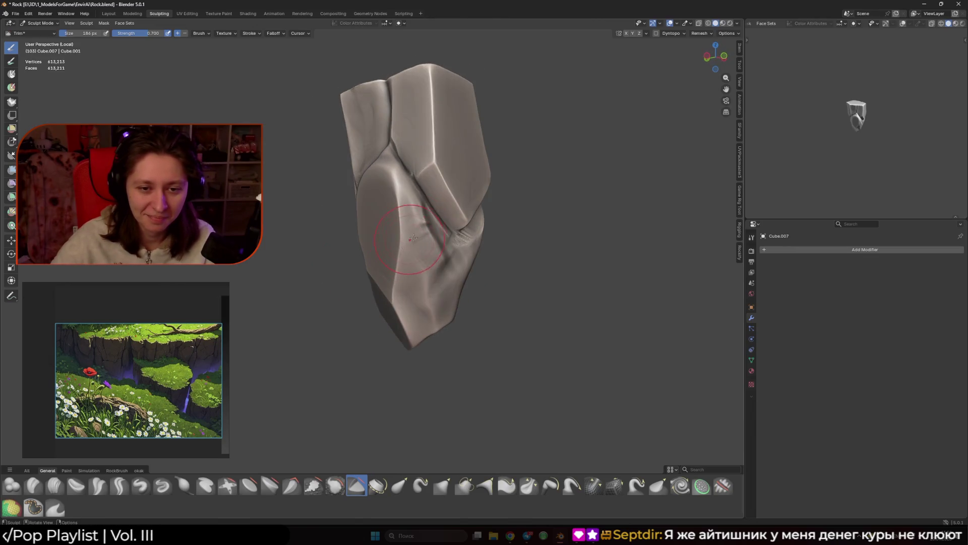
Step: Carve a crease into the rock's lower surface, resizing the brush to 186 px then 84 px
mouse_move(439, 285)
mouse_down()
mouse_move(416, 303)
mouse_move(422, 287)
mouse_up()
key(f)
click(406, 292)
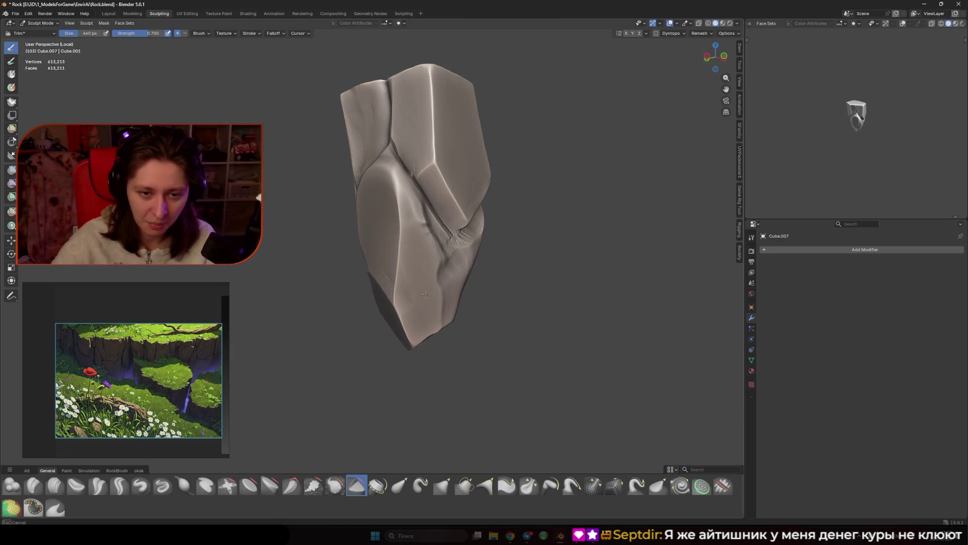
click(433, 301)
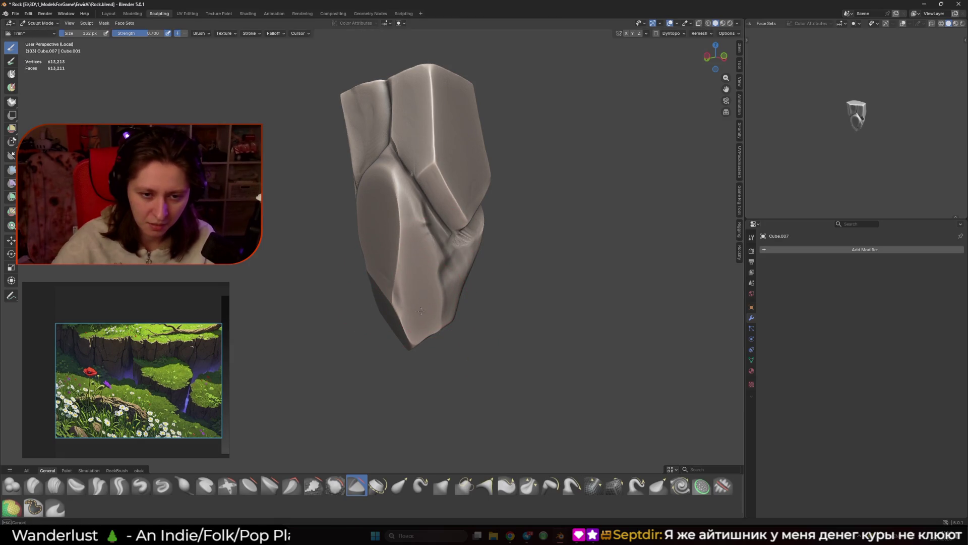
middle_drag(471, 298, 428, 300)
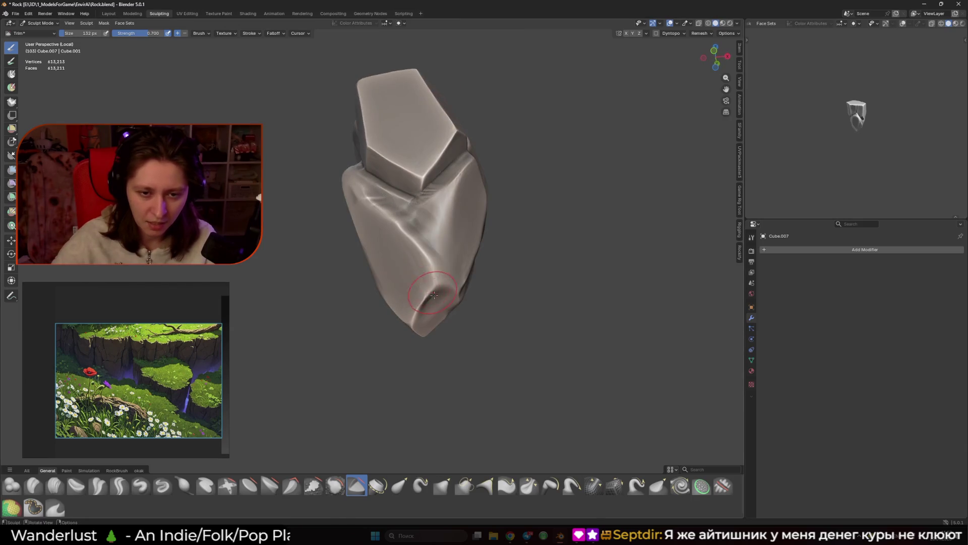
key(f)
click(432, 317)
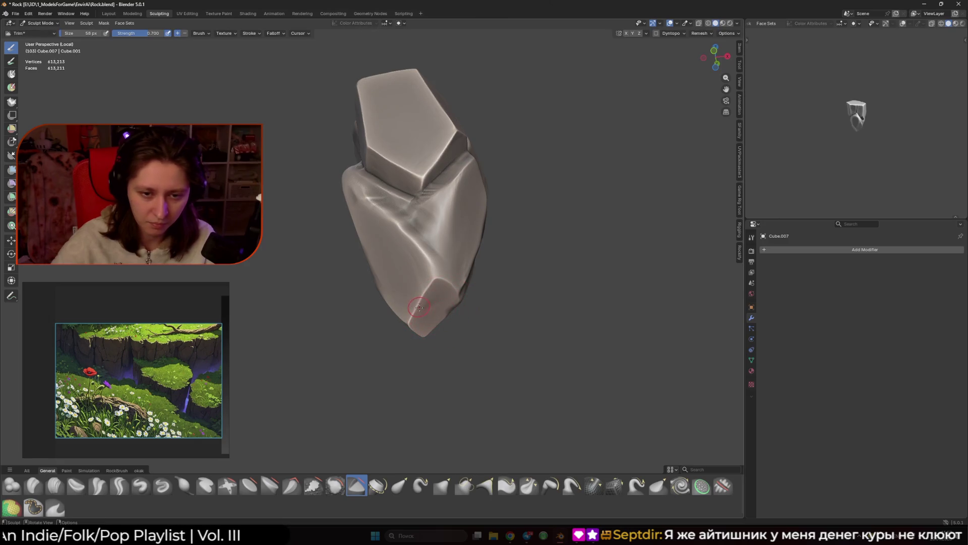
key(f)
click(441, 301)
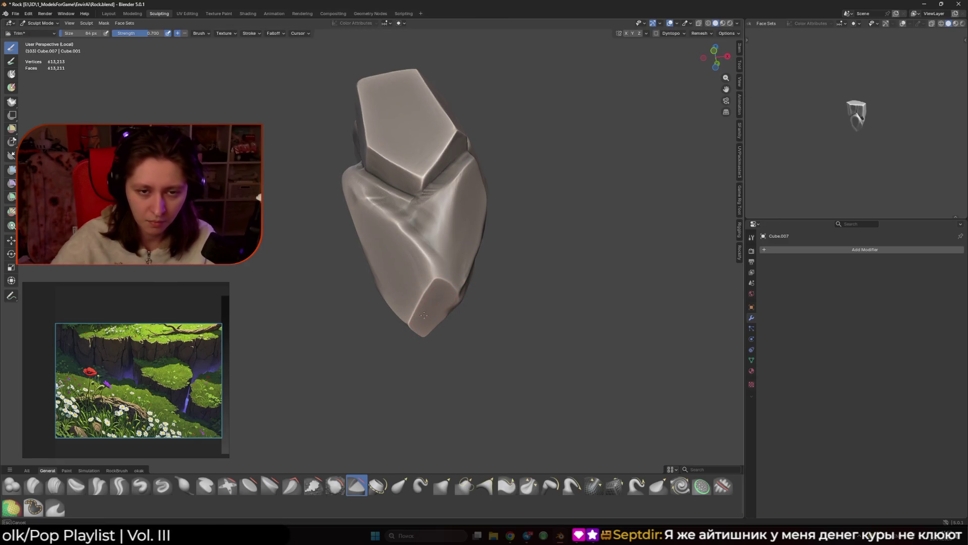
Step: Save the file as Rock.blend and zoom back in on the rock
key(ctrl+s)
scroll(440, 260, down, 5)
mouse_move(441, 260)
middle_down()
mouse_move(446, 313)
mouse_move(397, 294)
middle_up()
scroll(446, 314, up, 4)
scroll(459, 317, up, 1)
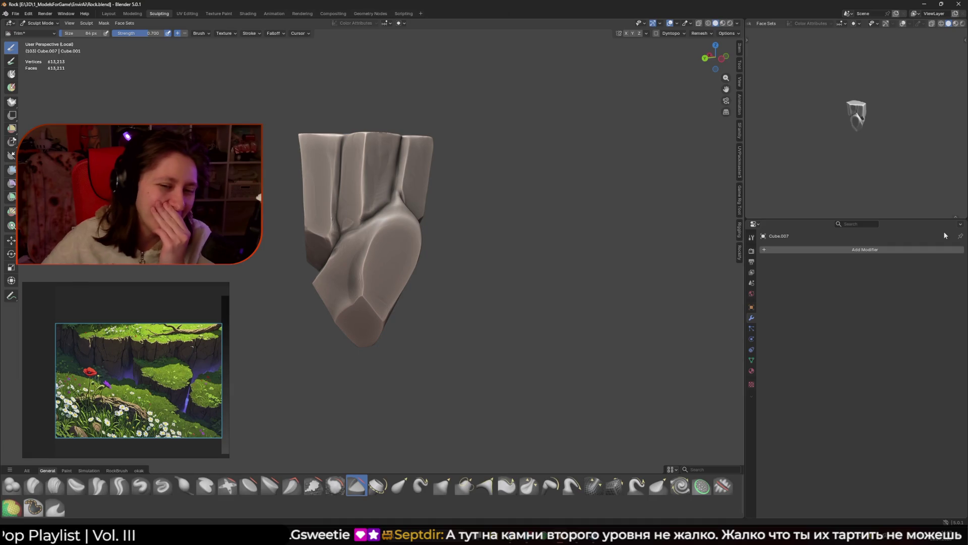
Step: Zoom in on the rock's upper crevices and set the Trim brush to 84 px
middle_drag(603, 238, 525, 262)
scroll(454, 281, up, 4)
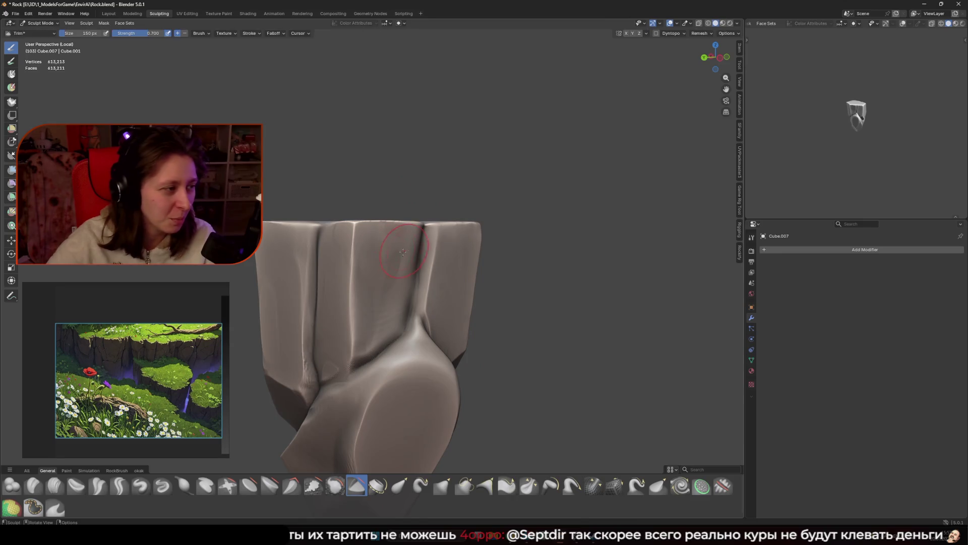
mouse_move(402, 296)
middle_down()
mouse_move(398, 268)
mouse_move(386, 270)
middle_up()
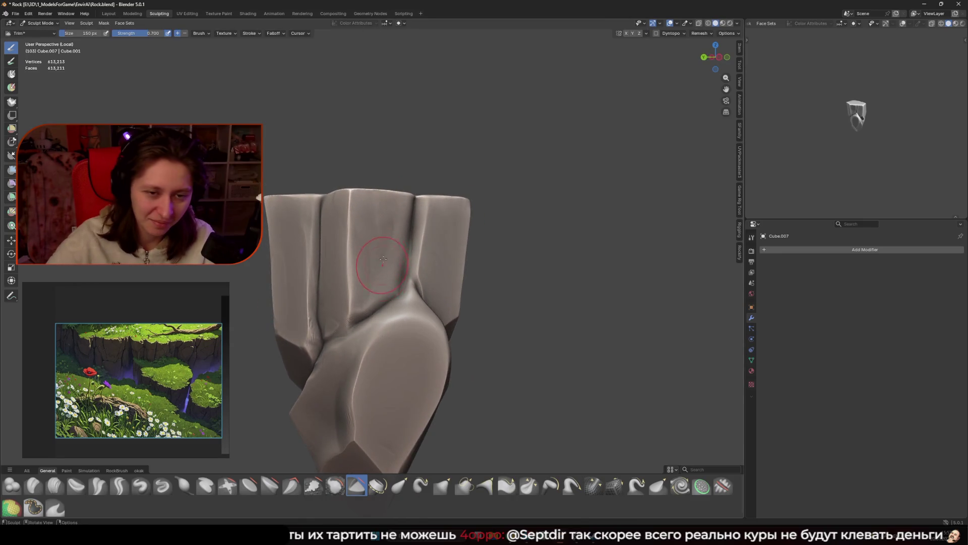
key(f)
click(385, 237)
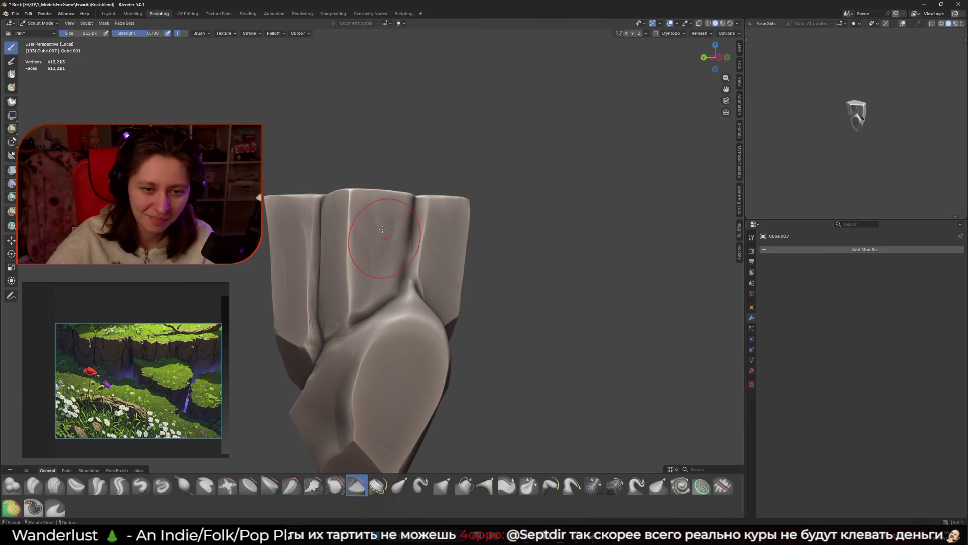
key(f)
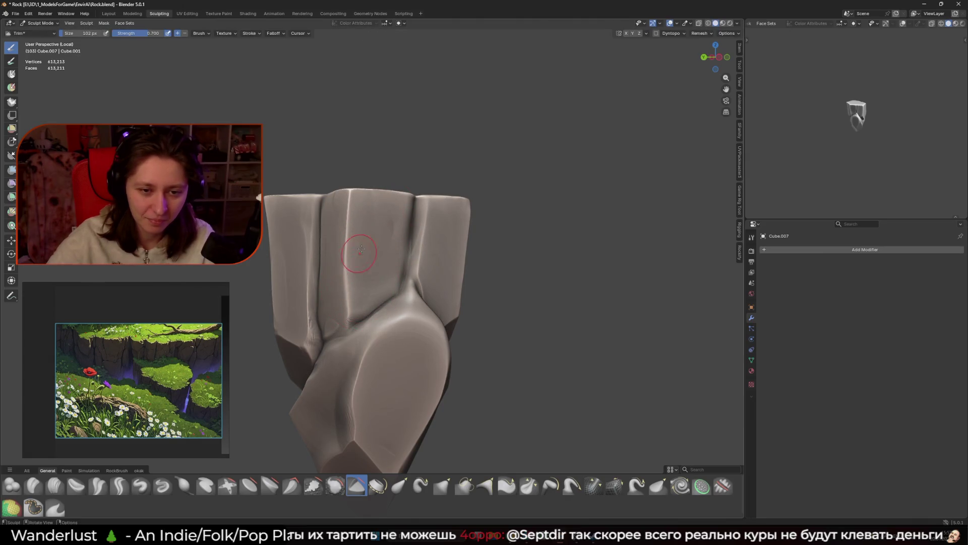
click(383, 227)
click(384, 226)
Step: Cut two flat planes into the rock's surface from the top and front
mouse_move(384, 226)
middle_down()
mouse_move(447, 277)
mouse_move(450, 244)
mouse_move(409, 265)
middle_up()
drag(408, 266, 392, 263)
middle_drag(392, 262, 393, 254)
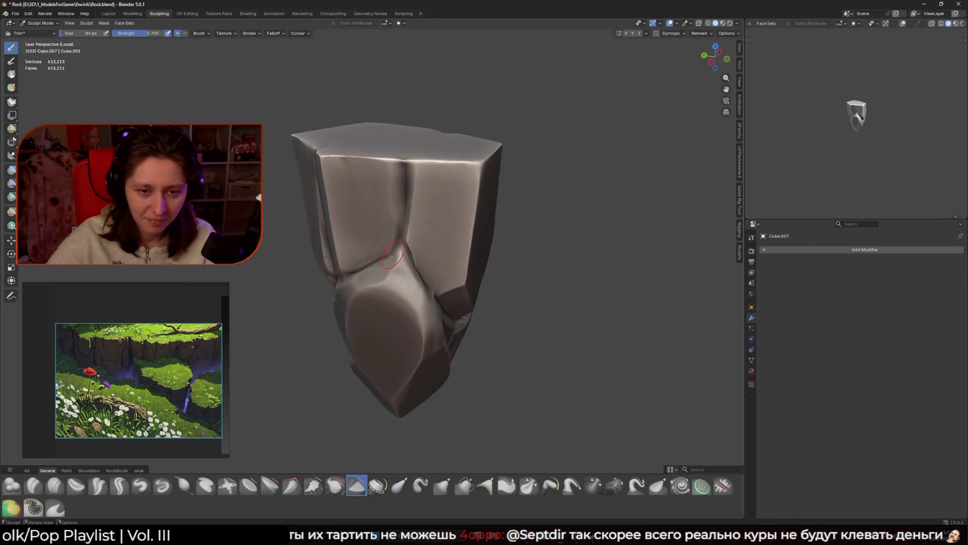
drag(408, 285, 403, 272)
Step: Orbit around to the rock's lower facets and set the brush to 124 px
mouse_move(423, 300)
middle_down()
mouse_move(433, 321)
mouse_move(416, 316)
middle_up()
mouse_move(395, 267)
middle_down()
mouse_move(418, 322)
mouse_move(429, 301)
middle_up()
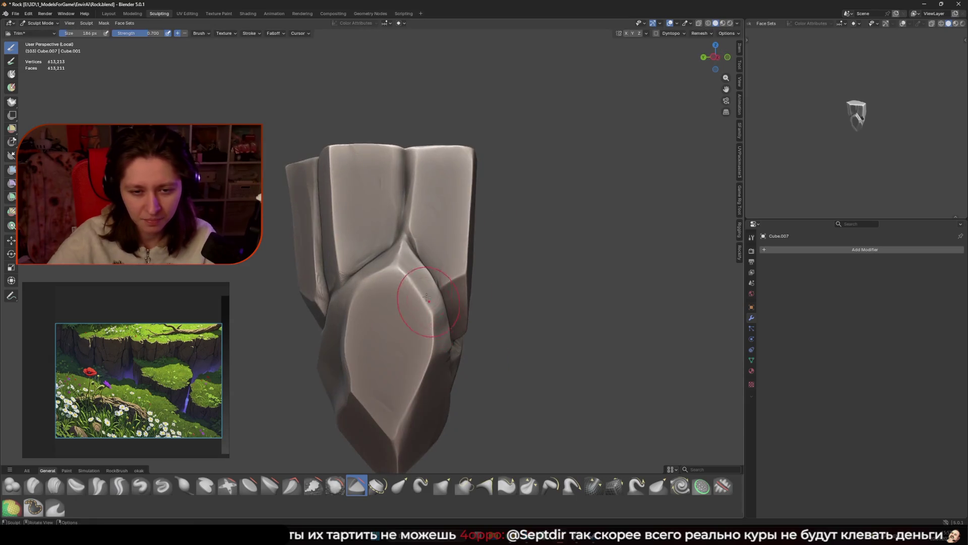
middle_drag(411, 266, 413, 276)
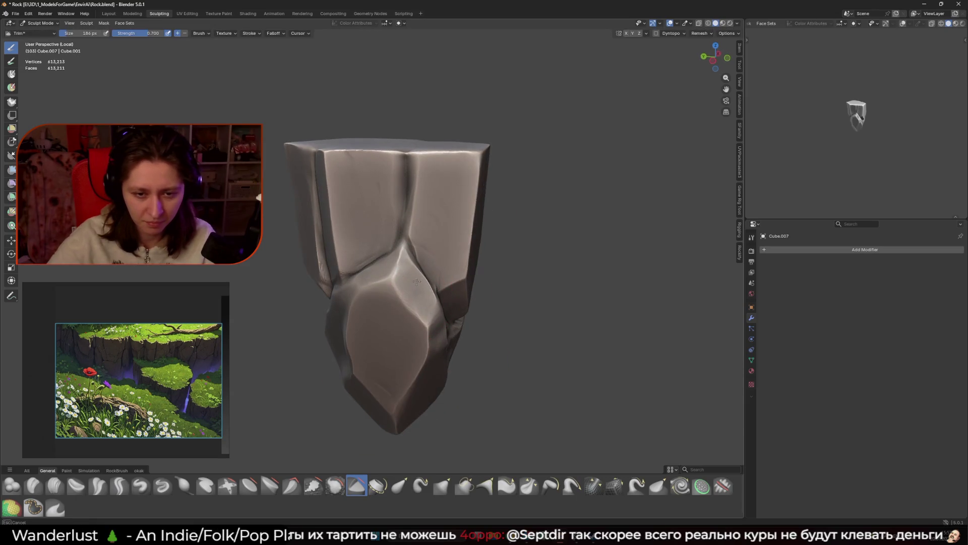
middle_drag(434, 306, 492, 256)
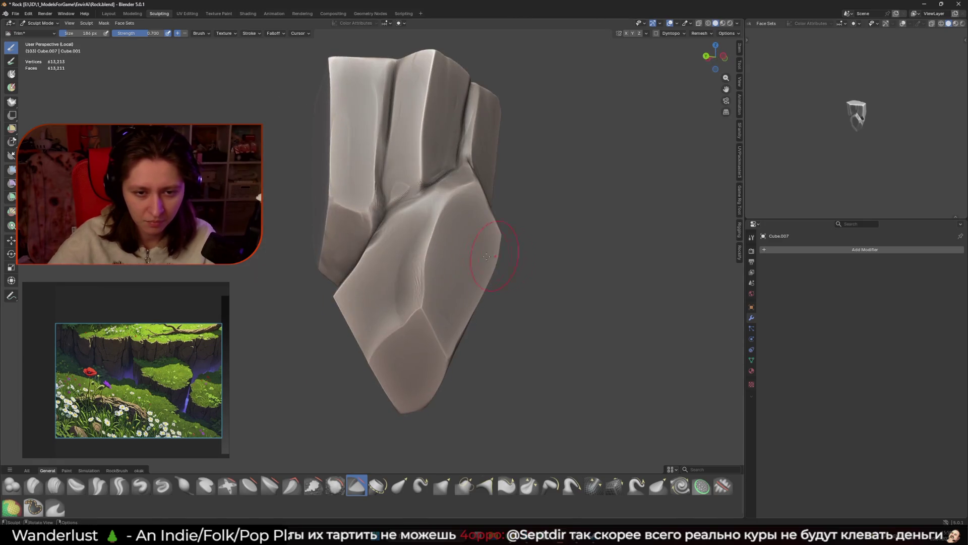
mouse_move(393, 282)
middle_down()
mouse_move(461, 277)
mouse_move(409, 277)
mouse_move(435, 217)
middle_up()
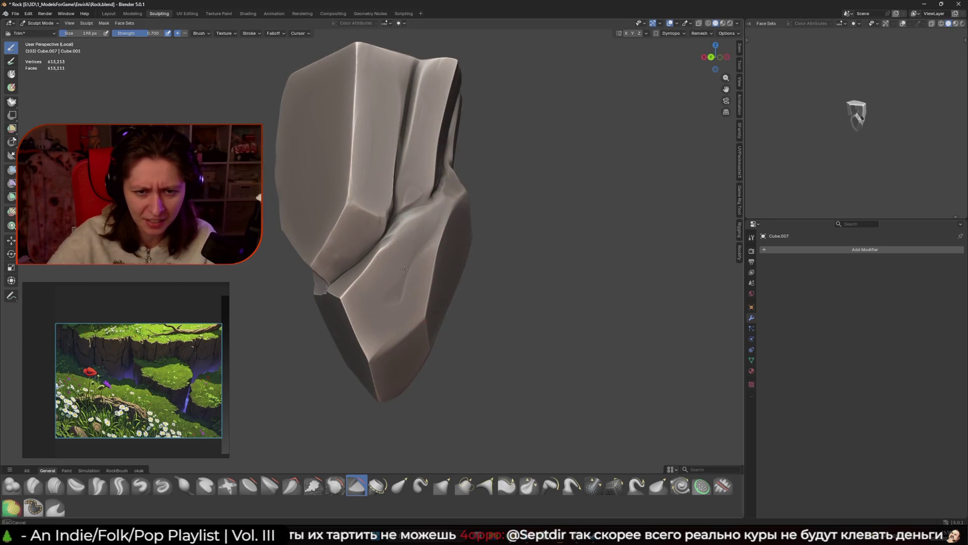
key(f)
click(423, 257)
Step: Trim a flat facet into the rock's lower front with an 82 px brush
middle_drag(424, 257, 423, 245)
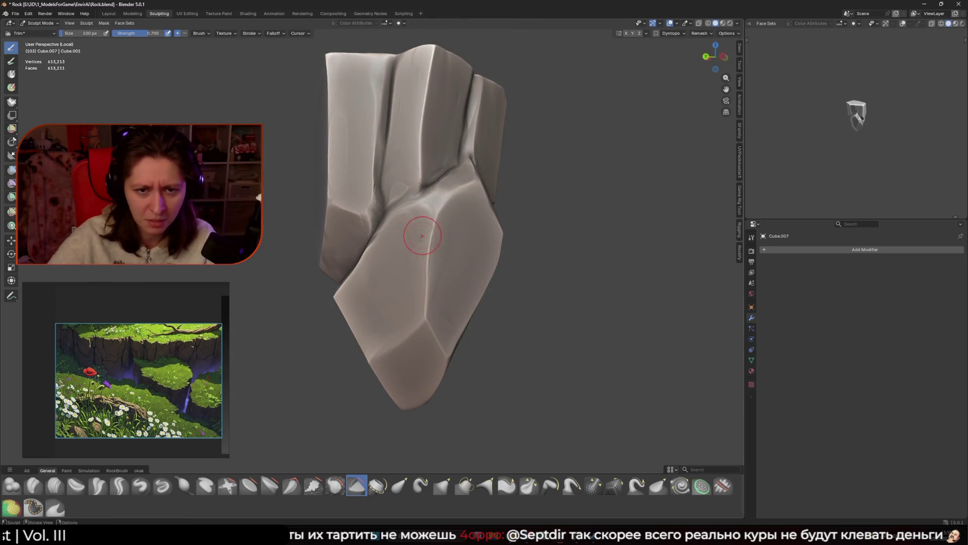
middle_drag(436, 212, 448, 197)
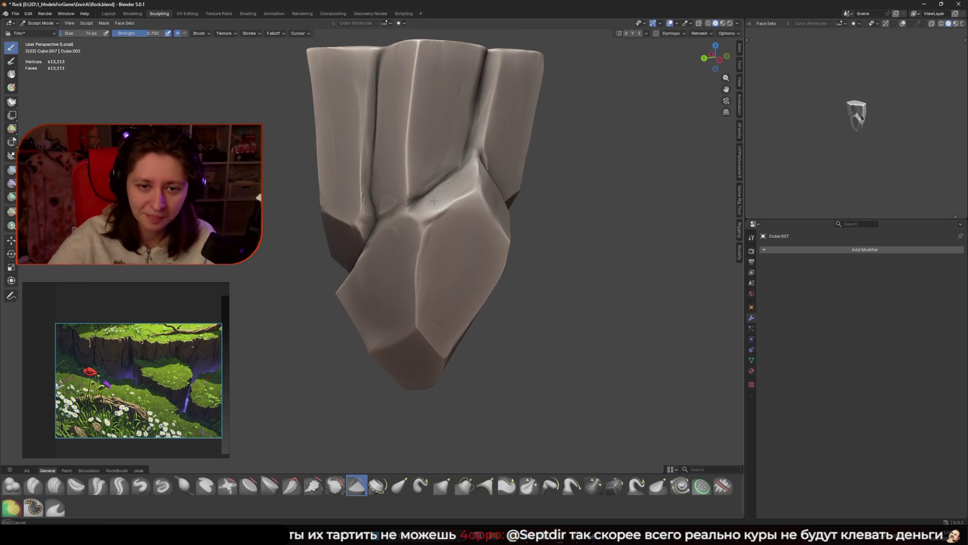
click(444, 197)
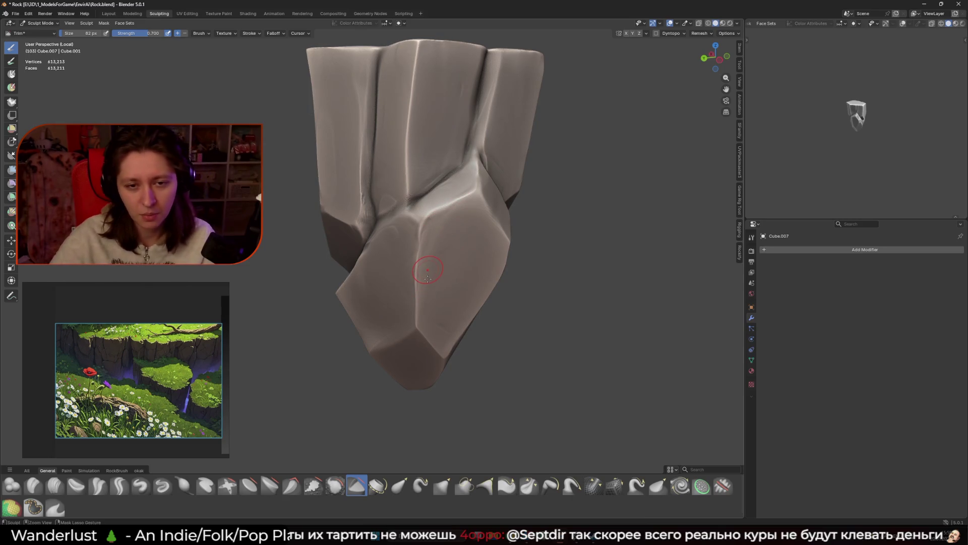
drag(838, 101, 913, 162)
middle_drag(505, 212, 469, 246)
scroll(469, 247, up, 2)
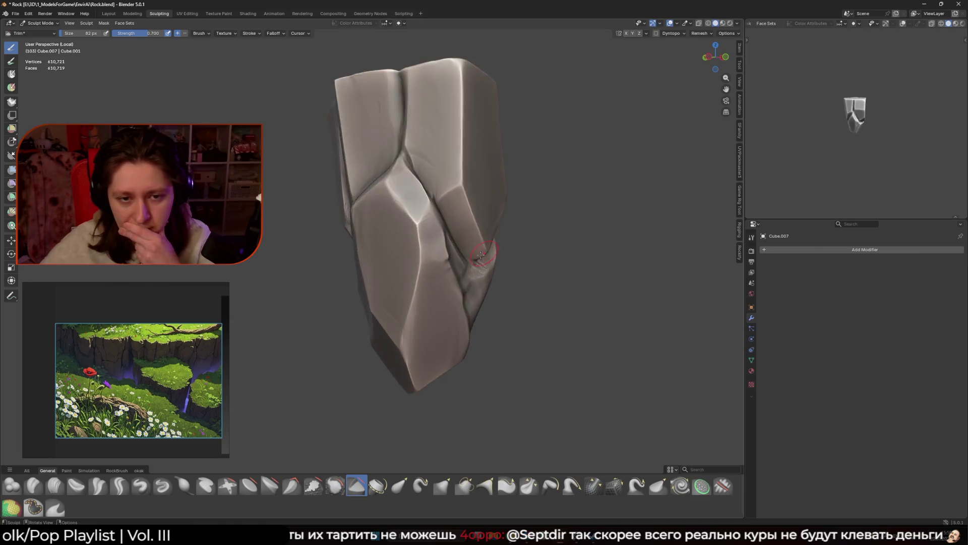
key(f)
click(410, 252)
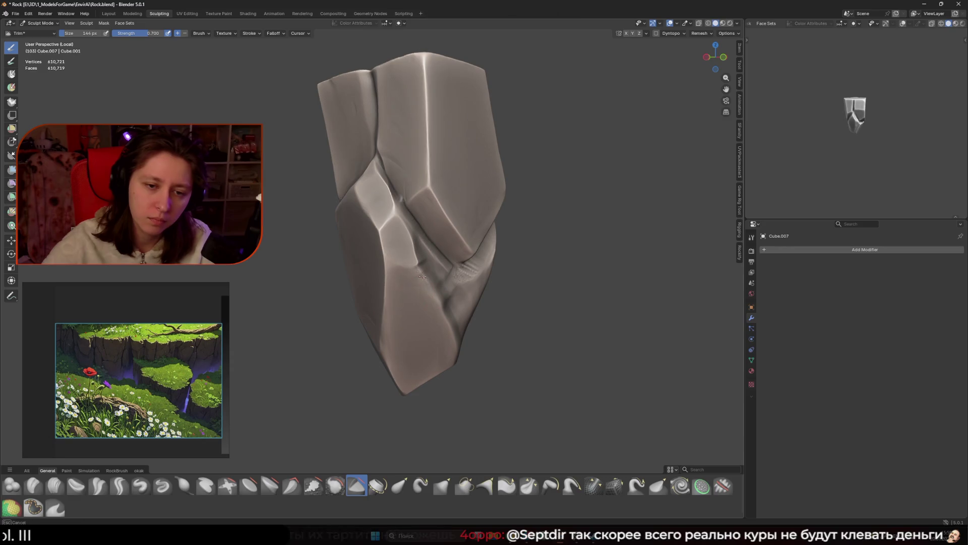
middle_drag(463, 360, 416, 278)
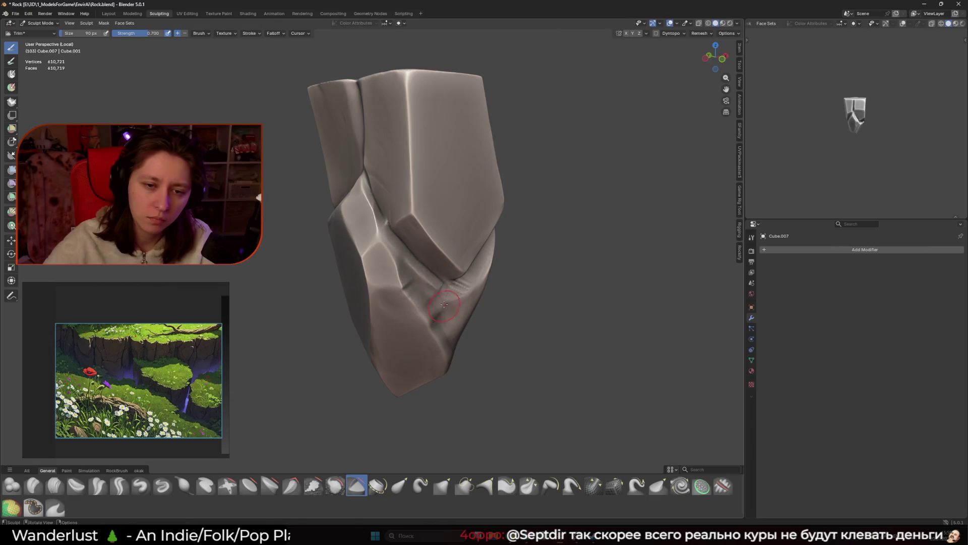
key(f)
click(406, 276)
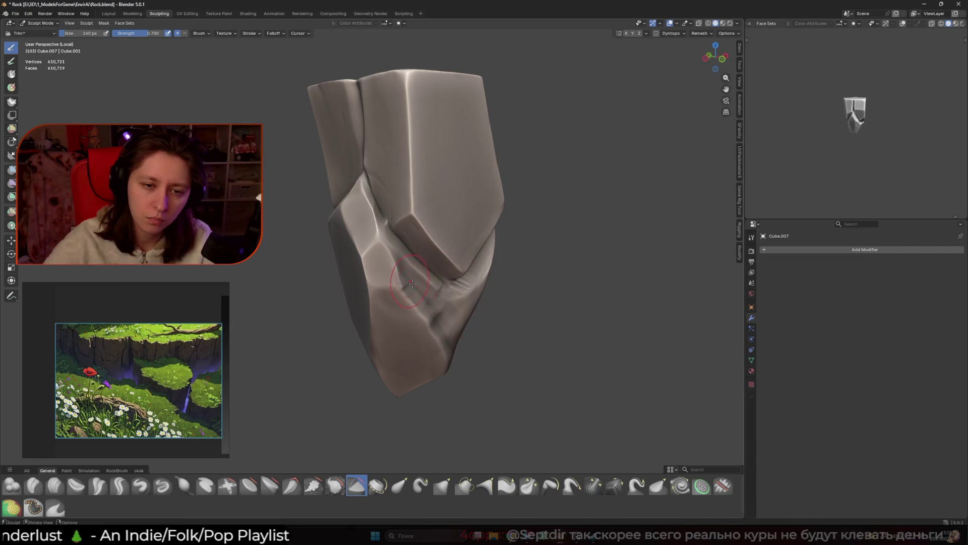
drag(406, 276, 429, 302)
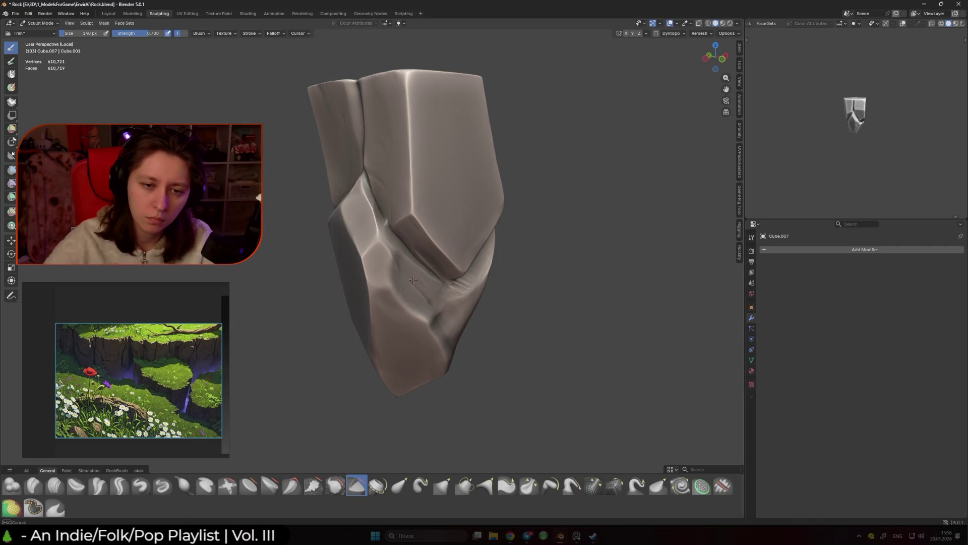
middle_drag(429, 303, 401, 274)
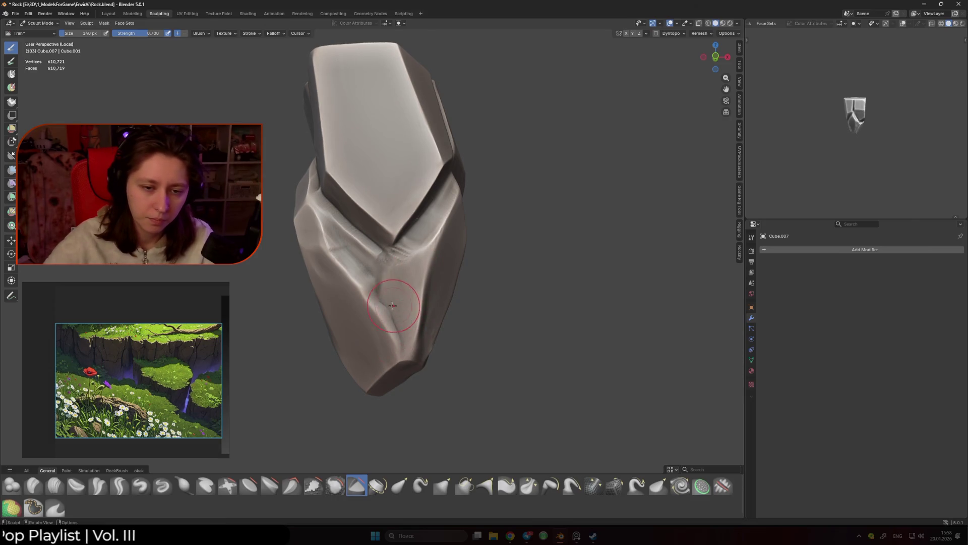
key(f)
click(402, 336)
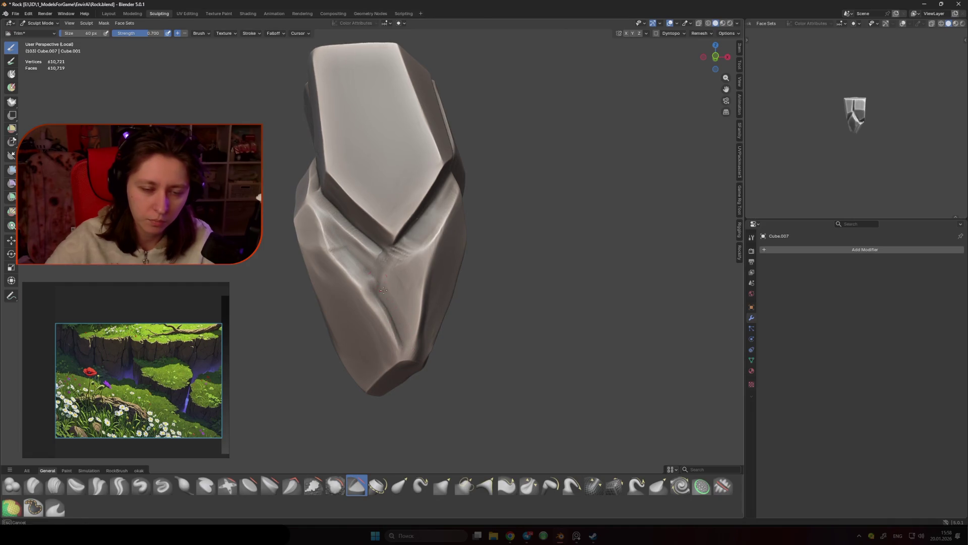
click(413, 320)
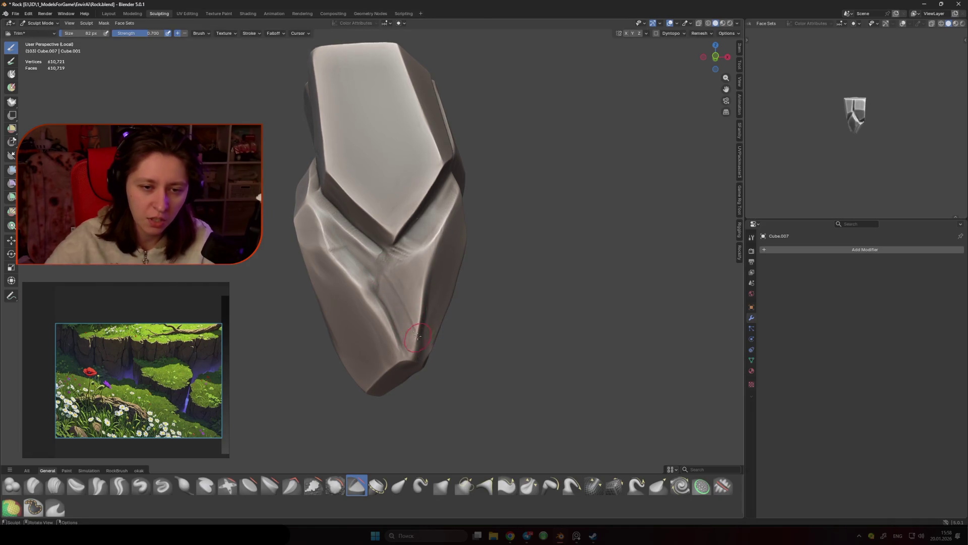
mouse_move(415, 331)
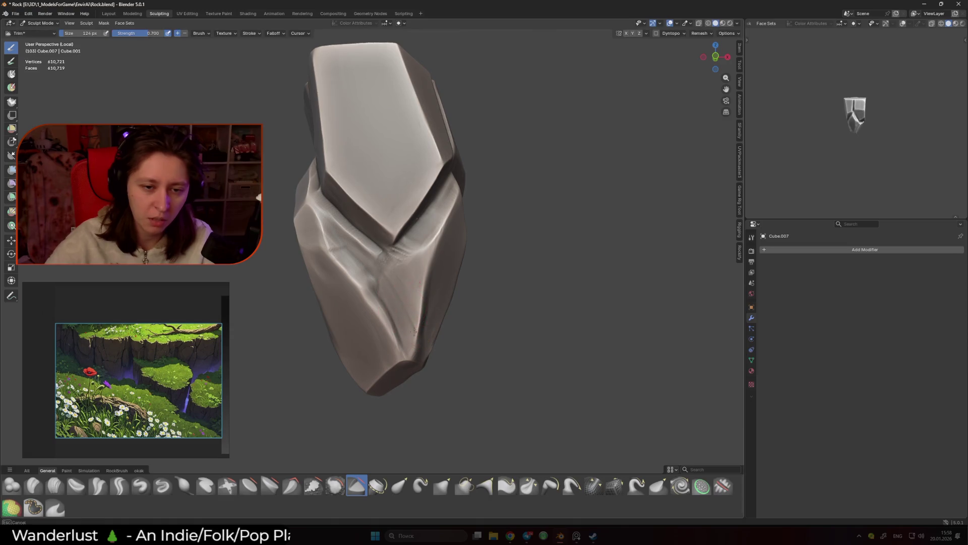
click(421, 290)
middle_drag(421, 290, 402, 263)
click(371, 295)
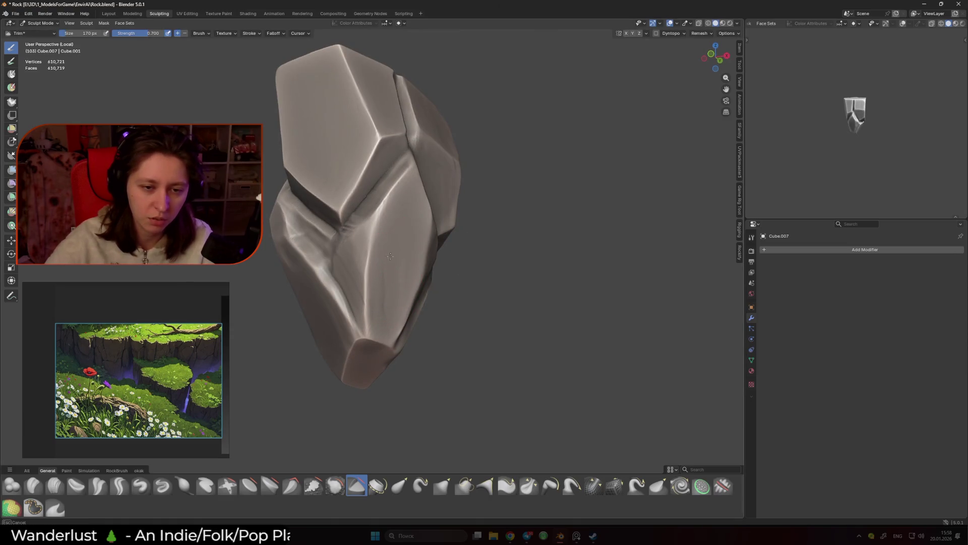
mouse_move(371, 295)
middle_down()
mouse_move(408, 332)
mouse_move(442, 304)
middle_up()
key(bracketleft)
key(bracketright)
key(bracketright)
key(bracketright)
key(f)
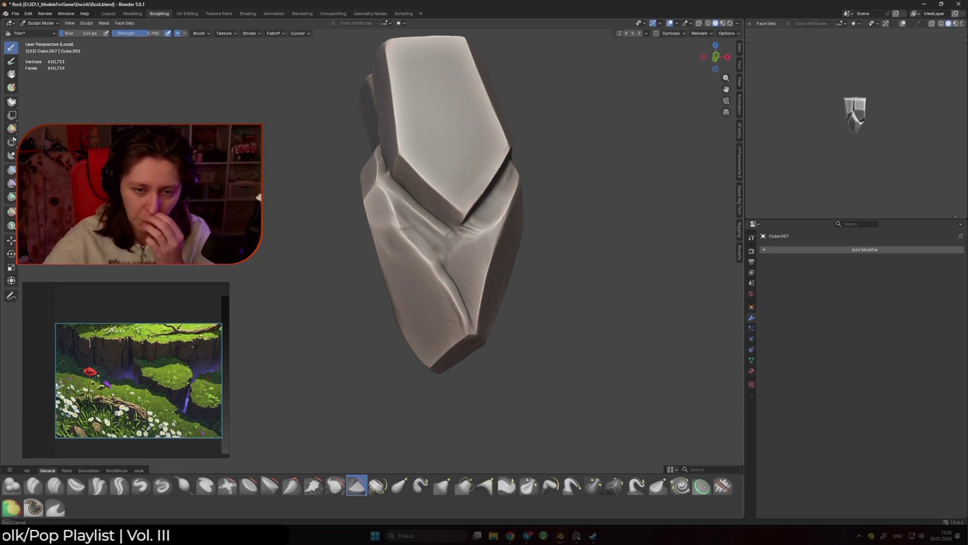
key(f)
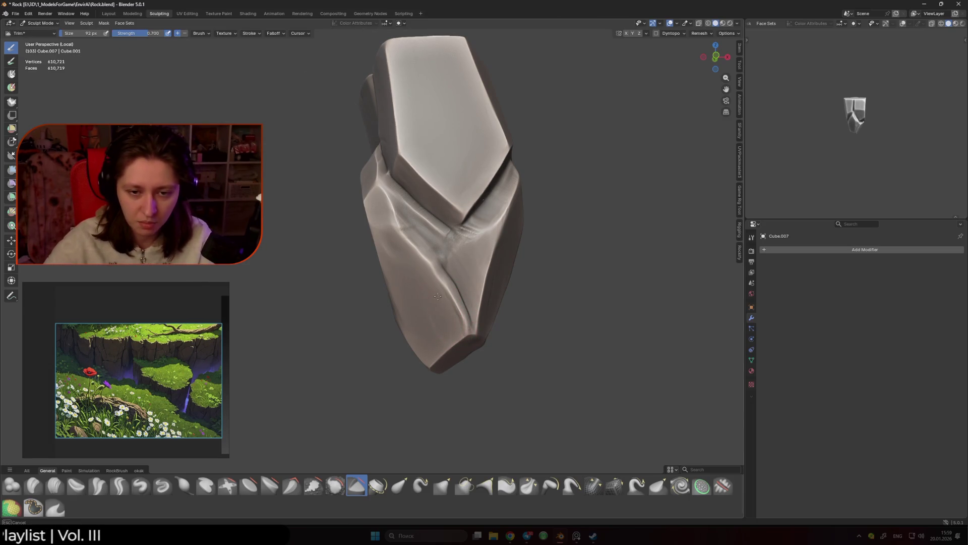
key(f)
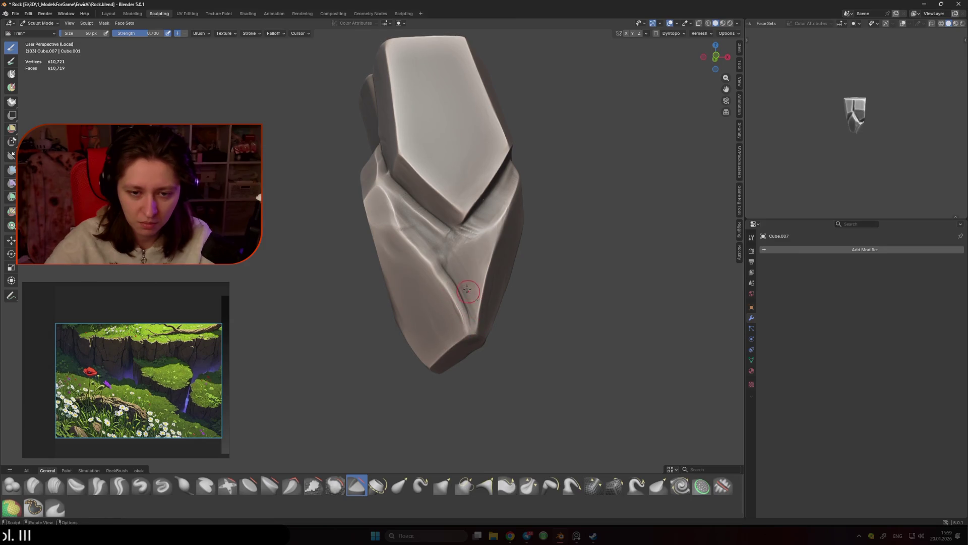
middle_drag(460, 324, 421, 311)
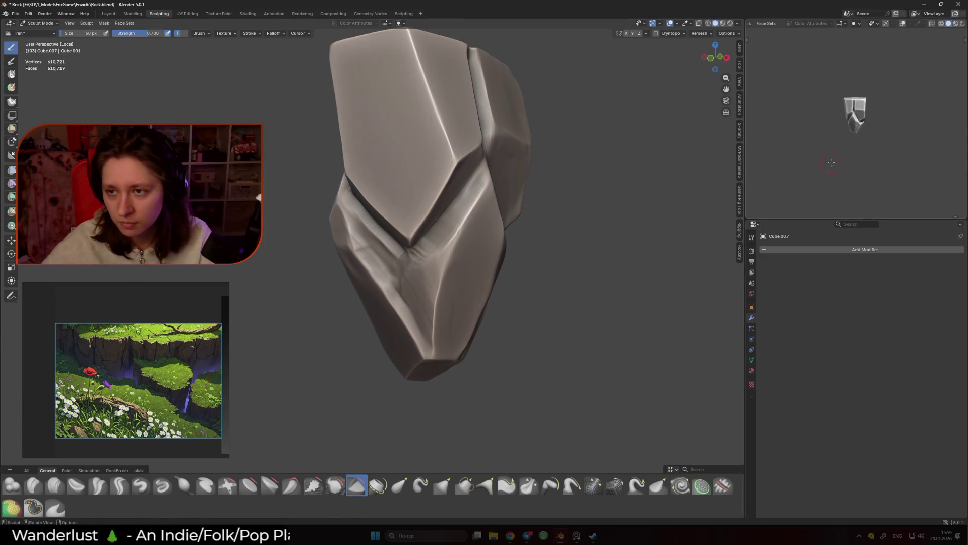
scroll(889, 153, up, 3)
Step: Deepen the lower crease up from the bottom tip using 52 px and 70 px brushes
mouse_move(485, 242)
middle_down()
mouse_move(466, 237)
mouse_move(476, 259)
middle_up()
key(f)
click(448, 319)
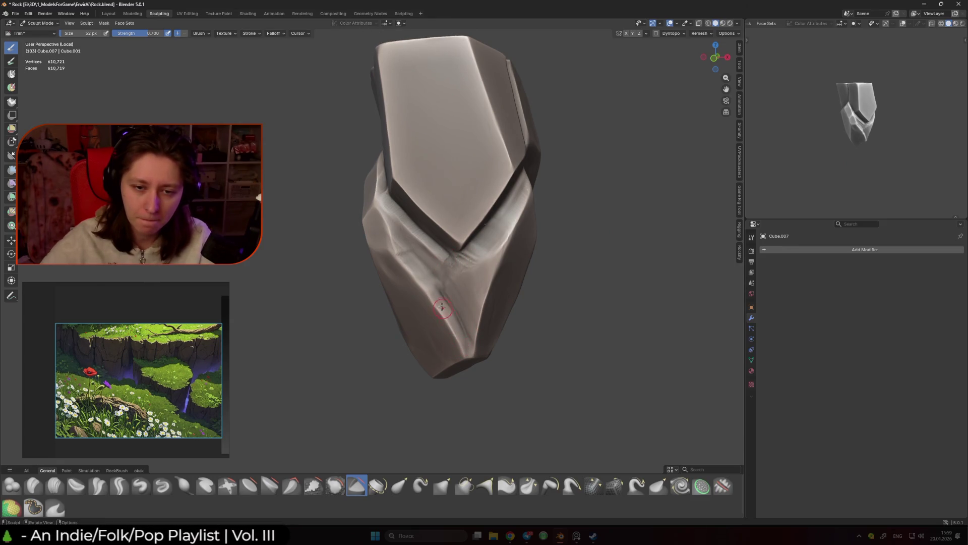
ctrl+drag(455, 300, 456, 335)
key(f)
click(463, 335)
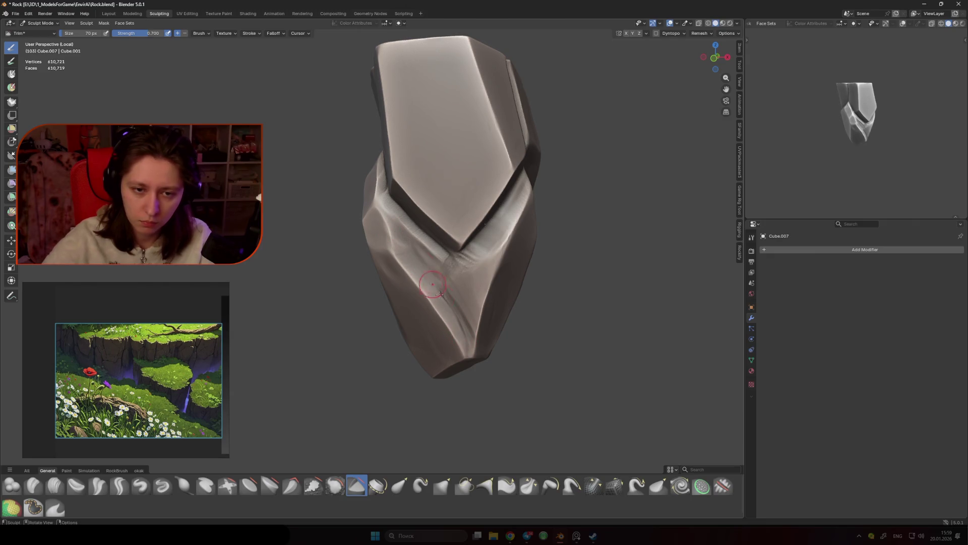
drag(476, 356, 465, 305)
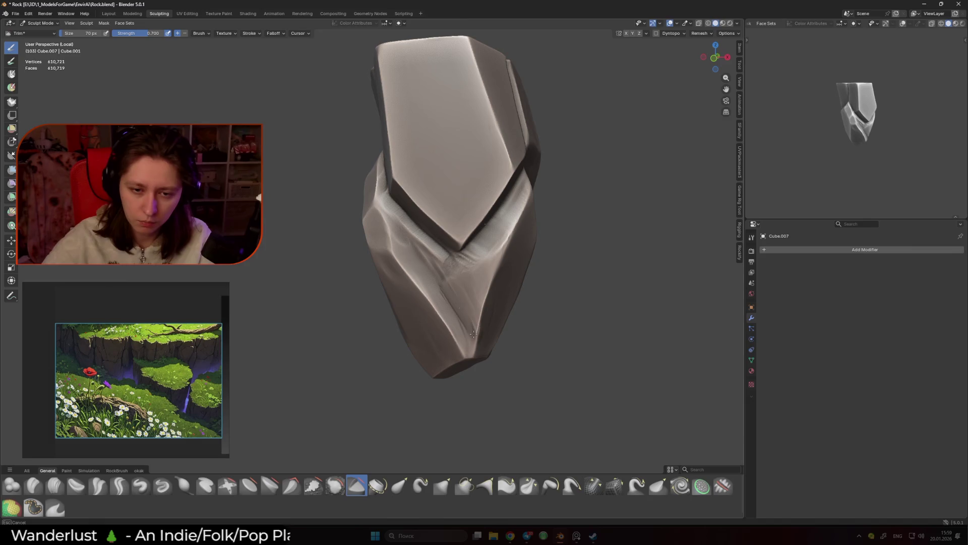
Step: Orbit around the rock, resizing the brush to 72 px and then 90 px
mouse_move(459, 303)
middle_down()
mouse_move(549, 268)
mouse_move(506, 245)
middle_up()
key(f)
click(532, 212)
mouse_move(531, 211)
middle_down()
mouse_move(513, 194)
mouse_move(456, 183)
mouse_move(476, 205)
middle_up()
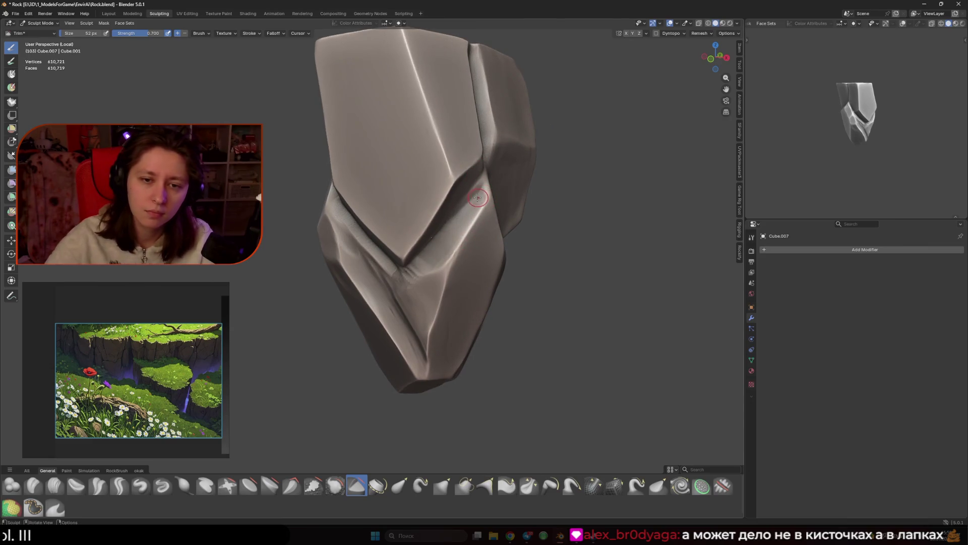
middle_drag(506, 150, 476, 177)
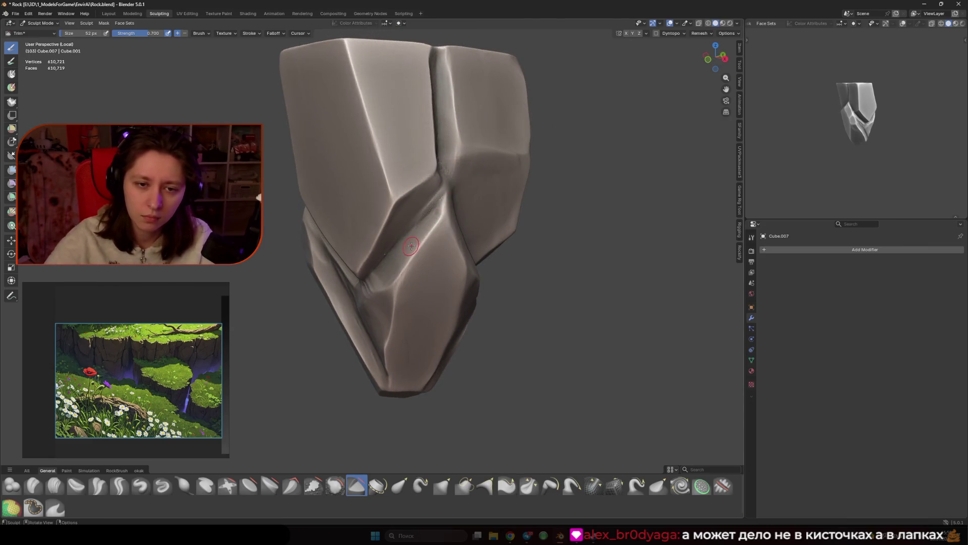
middle_drag(438, 197, 445, 221)
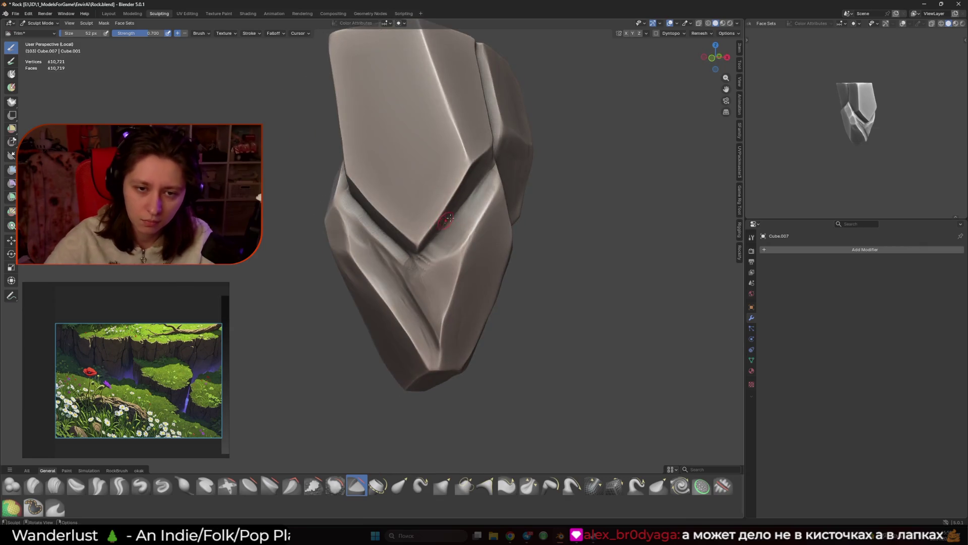
key(f)
click(442, 255)
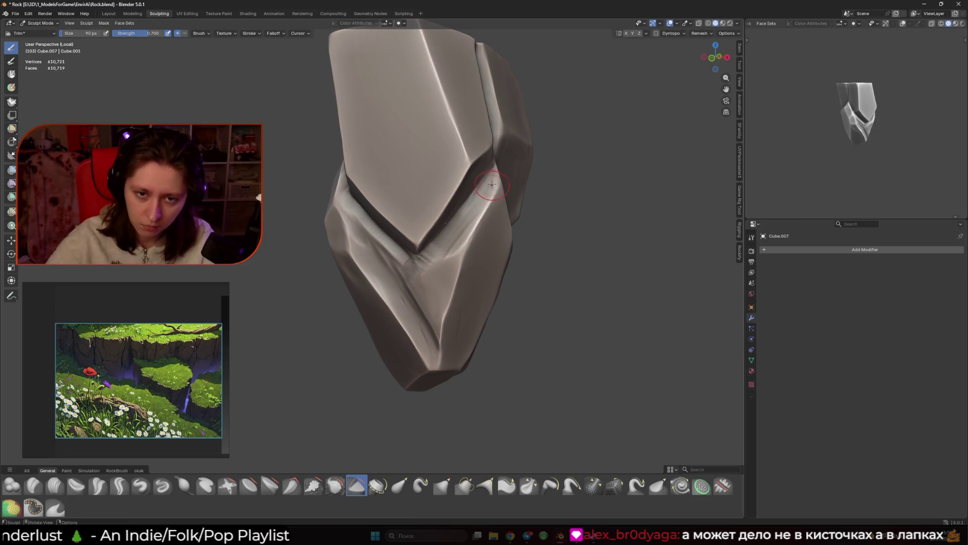
Step: Keep orbiting while resizing the brush to 148, 108 and finally 76 px
mouse_move(442, 255)
middle_down()
mouse_move(457, 249)
mouse_move(453, 237)
mouse_move(426, 216)
mouse_move(462, 218)
middle_up()
key(f)
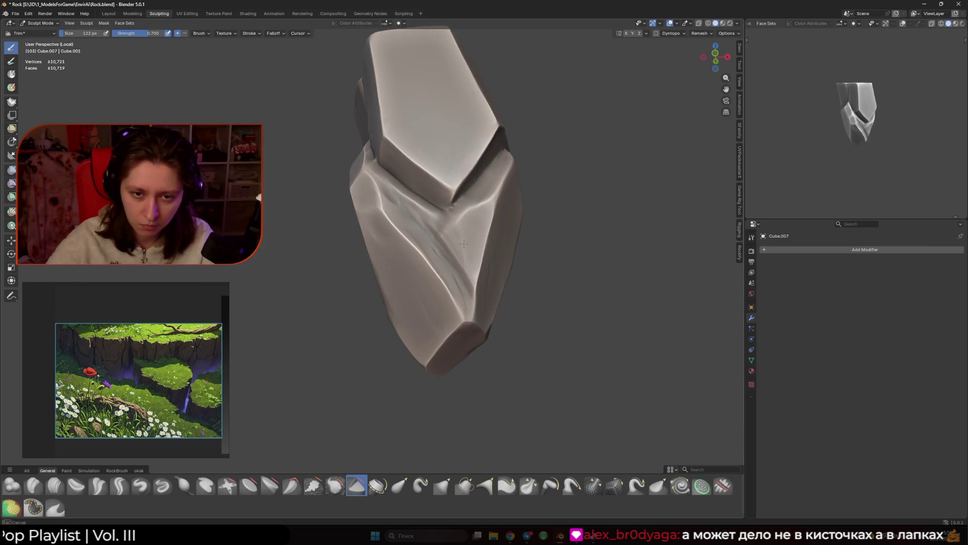
mouse_move(487, 205)
middle_down()
mouse_move(530, 173)
mouse_move(494, 234)
middle_up()
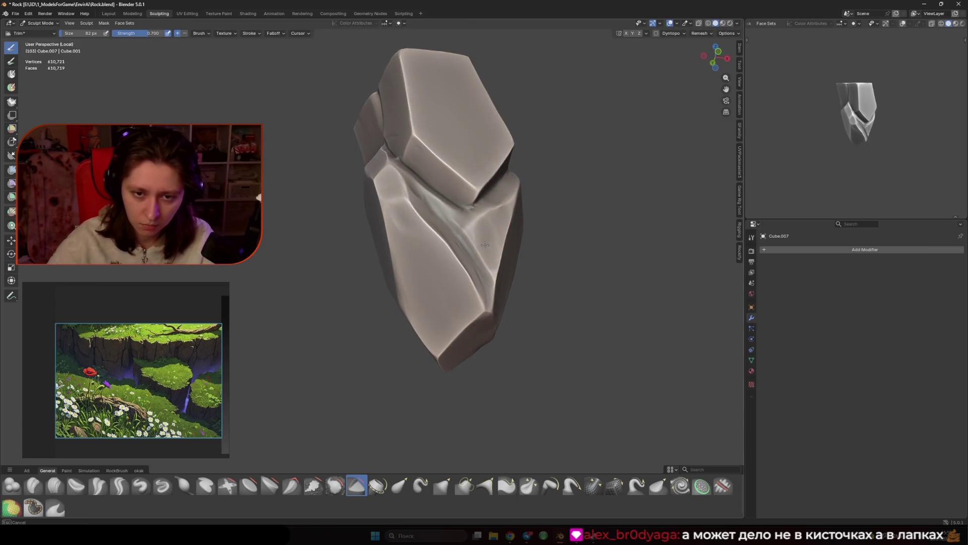
click(493, 259)
mouse_move(493, 259)
middle_down()
mouse_move(446, 225)
mouse_move(460, 220)
mouse_move(434, 220)
mouse_move(497, 281)
mouse_move(412, 300)
middle_up()
key(f)
click(444, 242)
key(f)
click(412, 300)
Step: Zoom in on the top of the rock
ctrl+scroll(433, 280, down, 2)
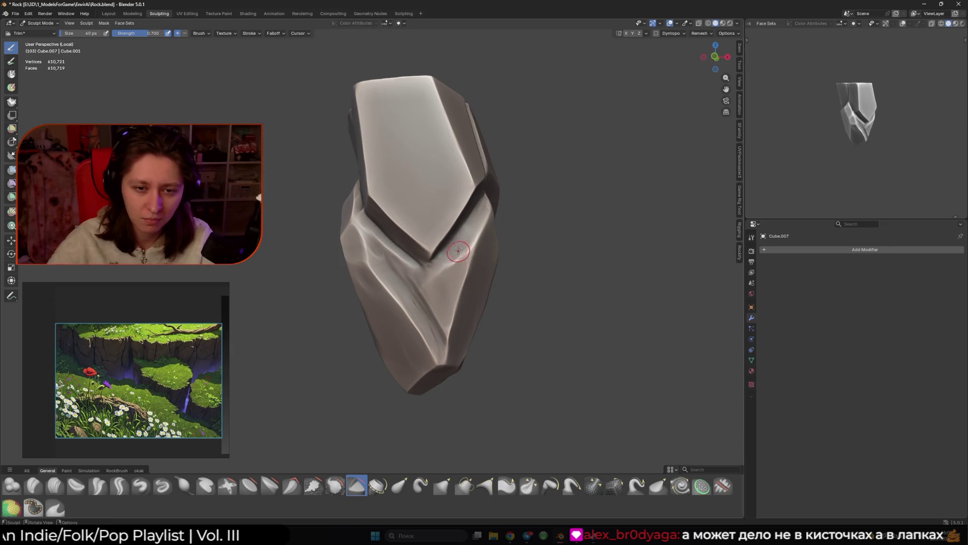
mouse_move(409, 285)
middle_down()
mouse_move(431, 272)
mouse_move(439, 237)
mouse_move(423, 263)
mouse_move(447, 216)
mouse_move(441, 248)
middle_up()
ctrl+scroll(439, 237, up, 4)
middle_drag(398, 181, 426, 249)
scroll(429, 237, up, 2)
ctrl+scroll(423, 221, down, 3)
scroll(460, 214, up, 1)
Step: Turn the rock to face the view and set the brush radius to 70 px, then 56 px
ctrl+scroll(426, 249, up, 3)
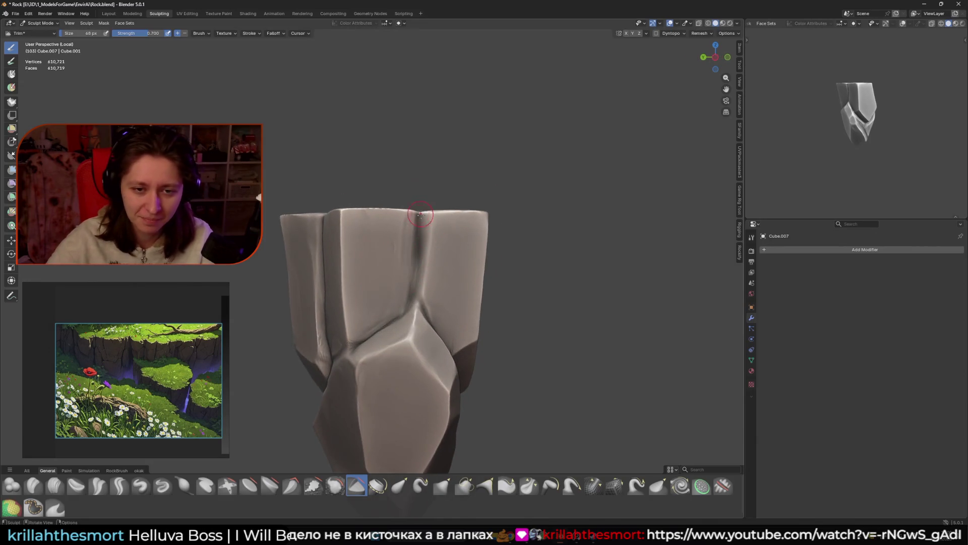
ctrl+scroll(420, 214, down, 3)
middle_drag(420, 215, 440, 210)
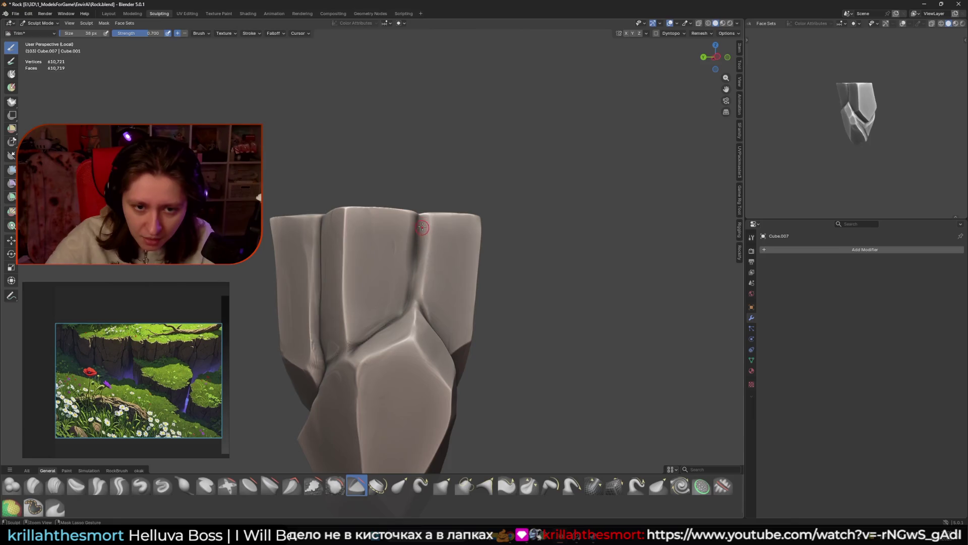
mouse_move(420, 247)
middle_down()
mouse_move(399, 242)
mouse_move(435, 225)
middle_up()
ctrl+scroll(408, 235, up, 3)
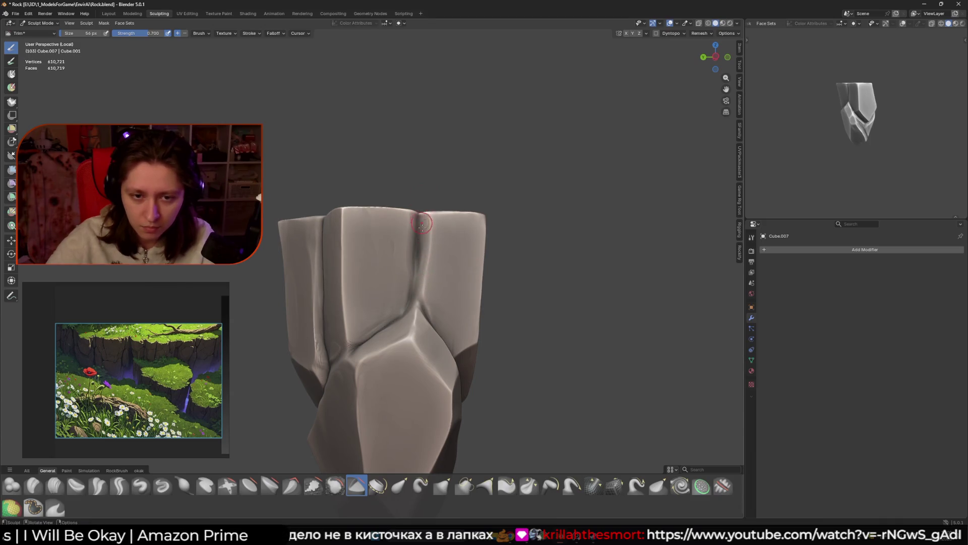
mouse_move(430, 202)
middle_down()
mouse_move(407, 232)
mouse_move(402, 212)
middle_up()
key(bracketright)
key(bracketright)
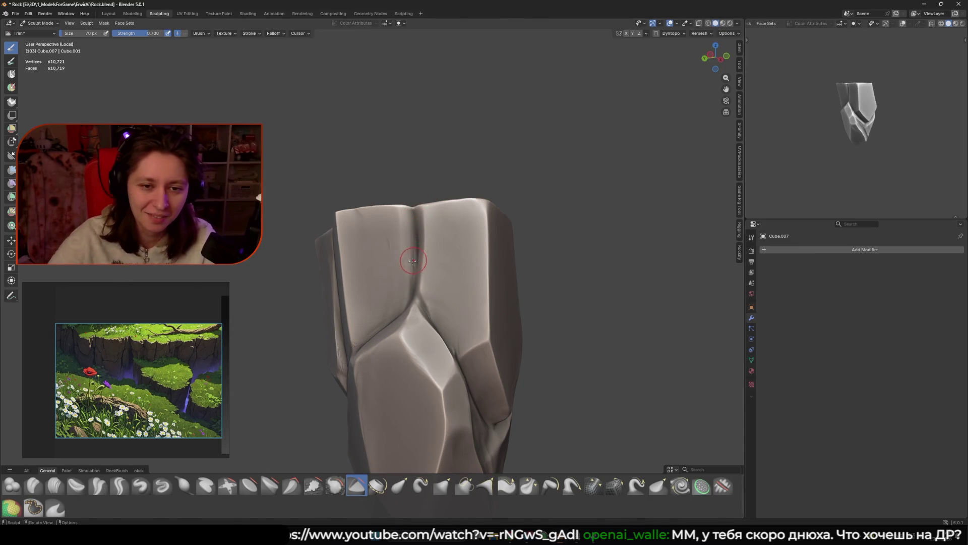
middle_drag(405, 216, 411, 231)
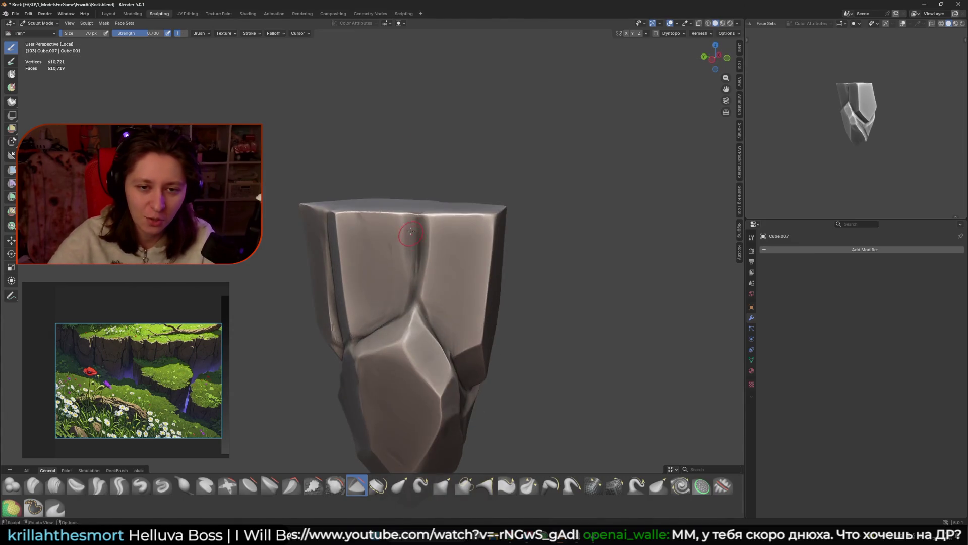
middle_drag(399, 314, 401, 298)
key(bracketleft)
key(bracketleft)
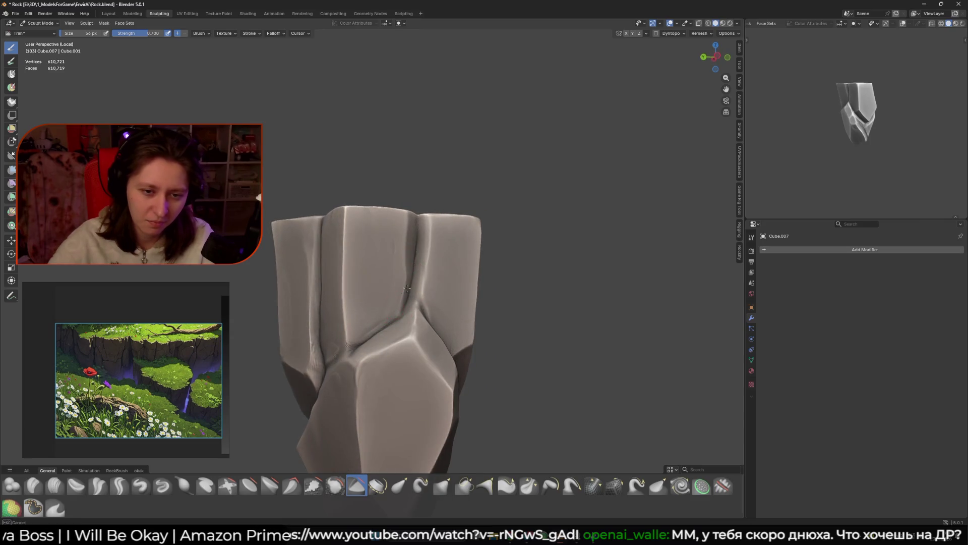
Step: Deepen the diagonal front crease and carve the left crease with an 88 px brush
mouse_move(371, 335)
ctrl+mouse_down()
mouse_move(403, 308)
mouse_move(359, 339)
ctrl+mouse_up()
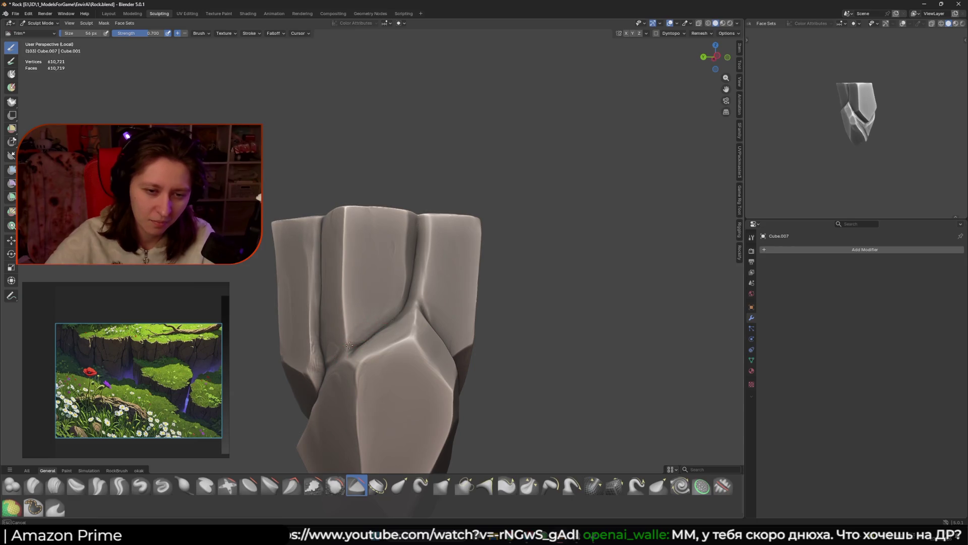
key(f)
click(385, 295)
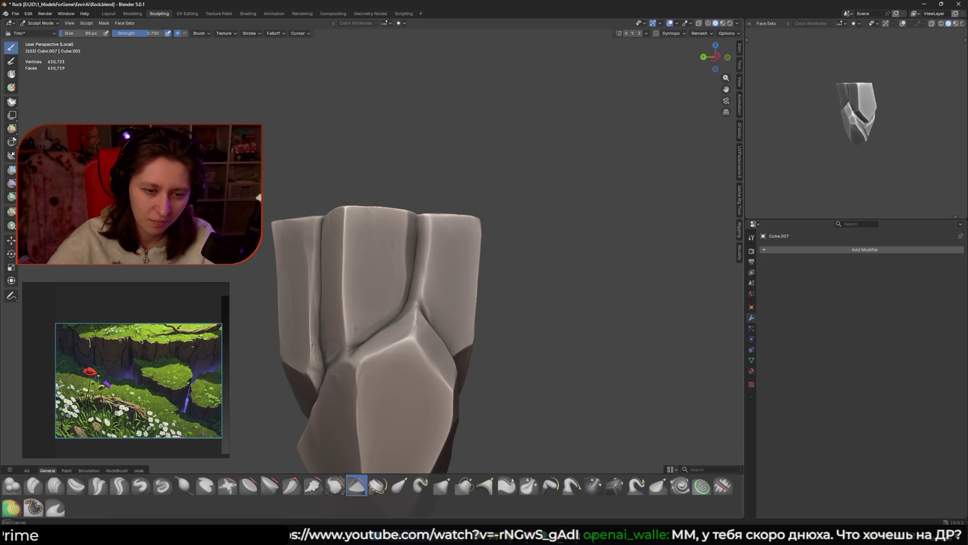
mouse_move(386, 295)
middle_down()
mouse_move(327, 349)
mouse_move(383, 315)
middle_up()
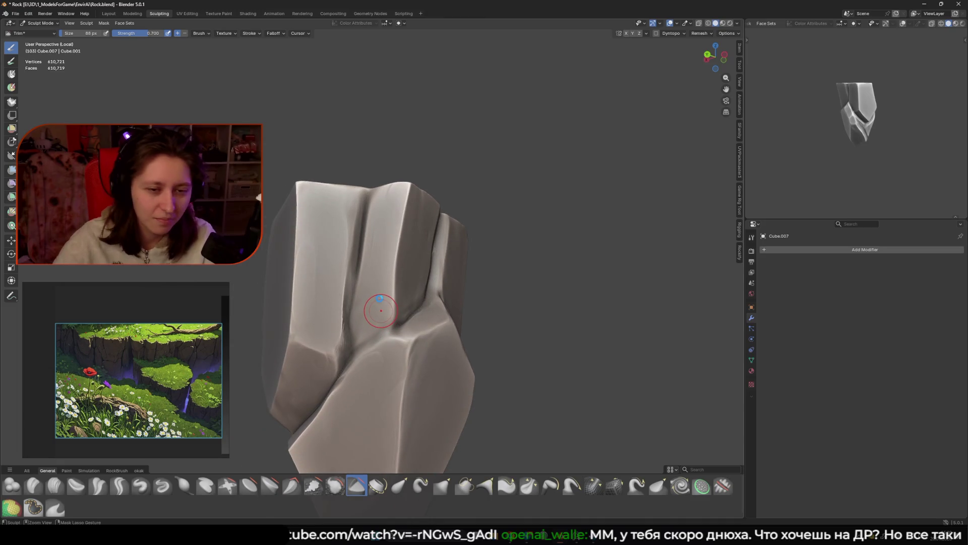
mouse_move(365, 198)
middle_down()
mouse_move(331, 222)
mouse_move(380, 334)
mouse_move(411, 276)
mouse_move(388, 248)
mouse_move(433, 255)
mouse_move(404, 217)
mouse_move(411, 188)
middle_up()
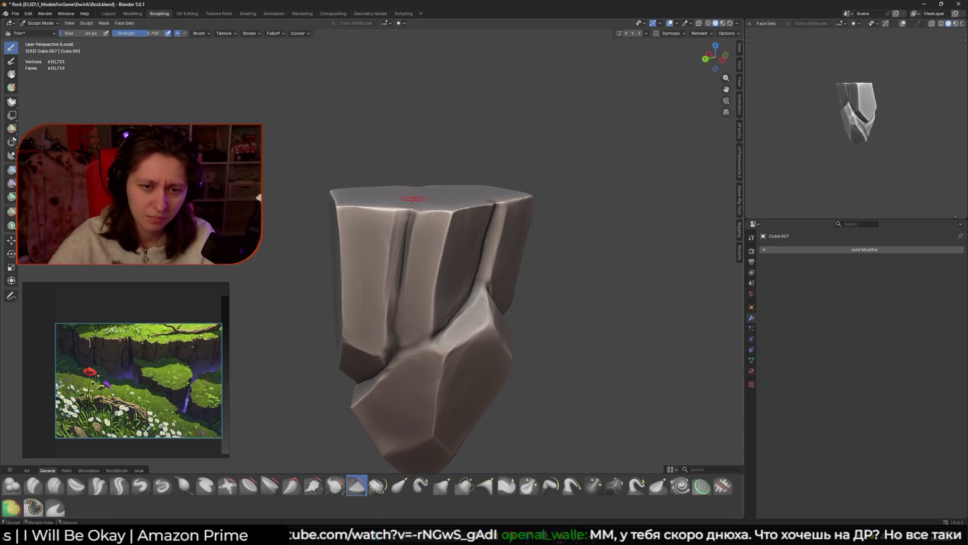
mouse_move(400, 292)
mouse_down()
mouse_move(412, 208)
mouse_move(399, 290)
mouse_up()
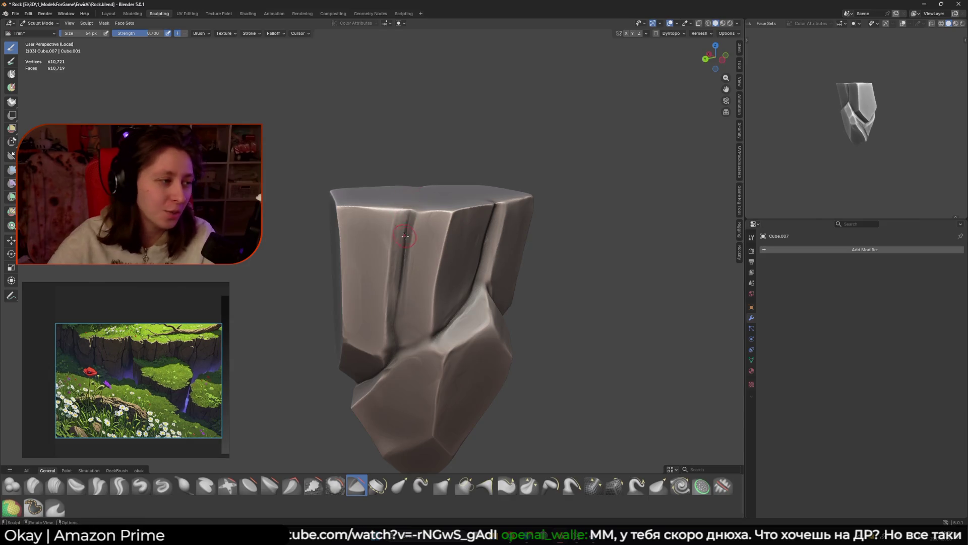
middle_drag(398, 290, 403, 287)
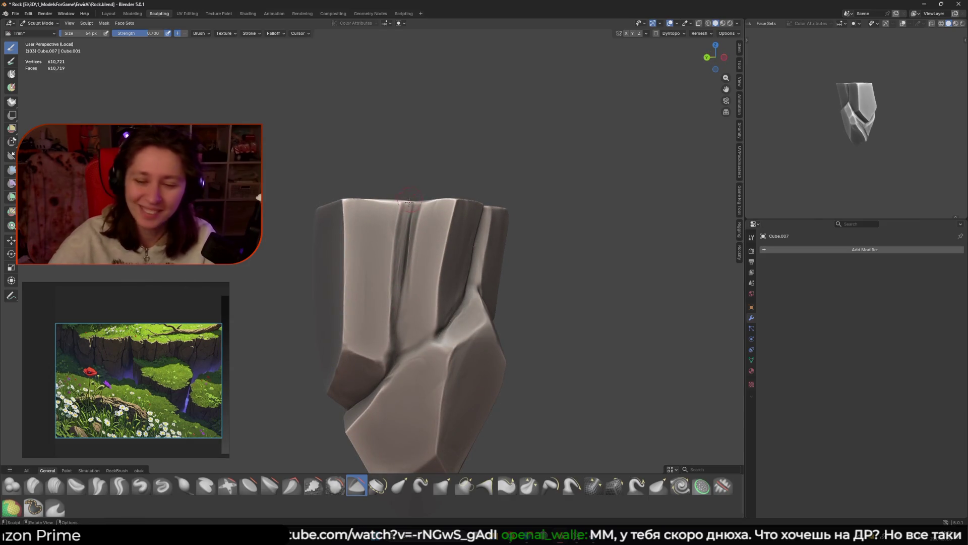
Step: Orbit around to the rock's left side and switch to the Grab brush
middle_drag(413, 184, 369, 193)
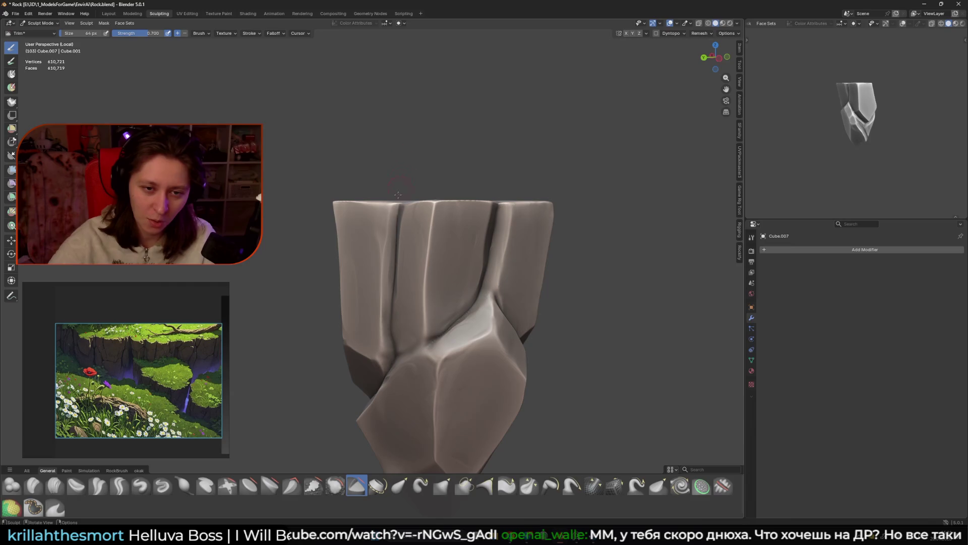
mouse_move(424, 211)
middle_down()
mouse_move(482, 261)
mouse_move(439, 217)
mouse_move(395, 210)
mouse_move(402, 202)
middle_up()
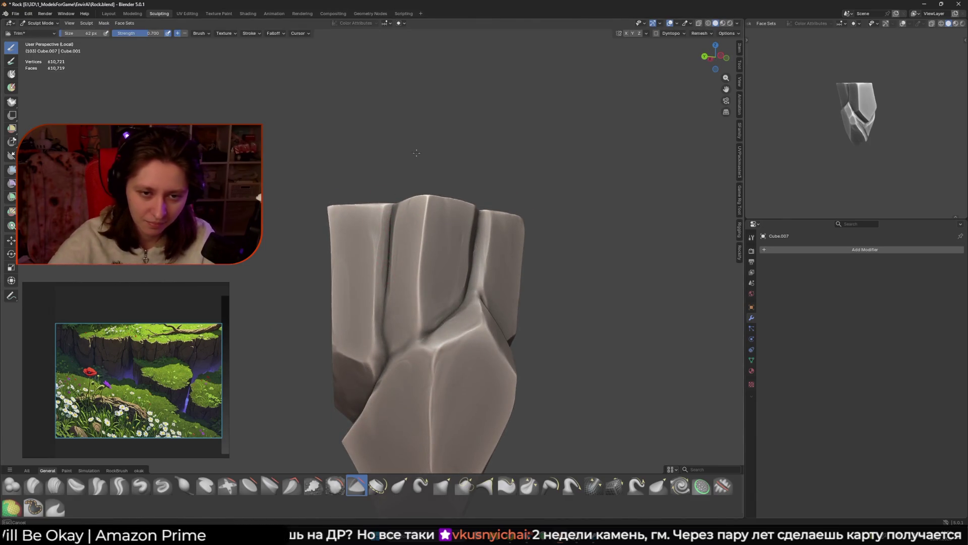
mouse_move(425, 170)
middle_down()
mouse_move(429, 217)
mouse_move(484, 198)
mouse_move(512, 174)
mouse_move(535, 198)
middle_up()
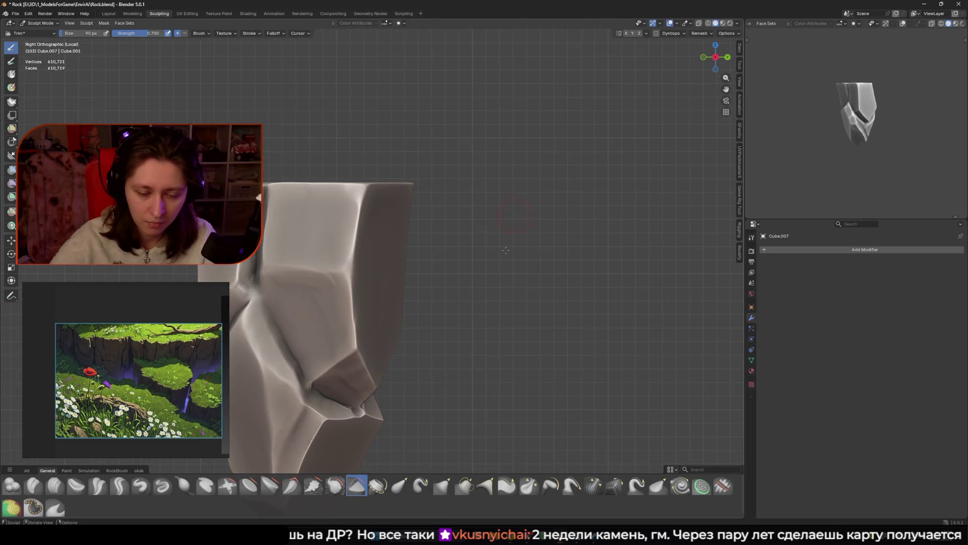
click(442, 486)
Step: Pull the rock's top-right edge outward, then reshape the upper part with Grab 2D at 220 px
drag(401, 178, 410, 183)
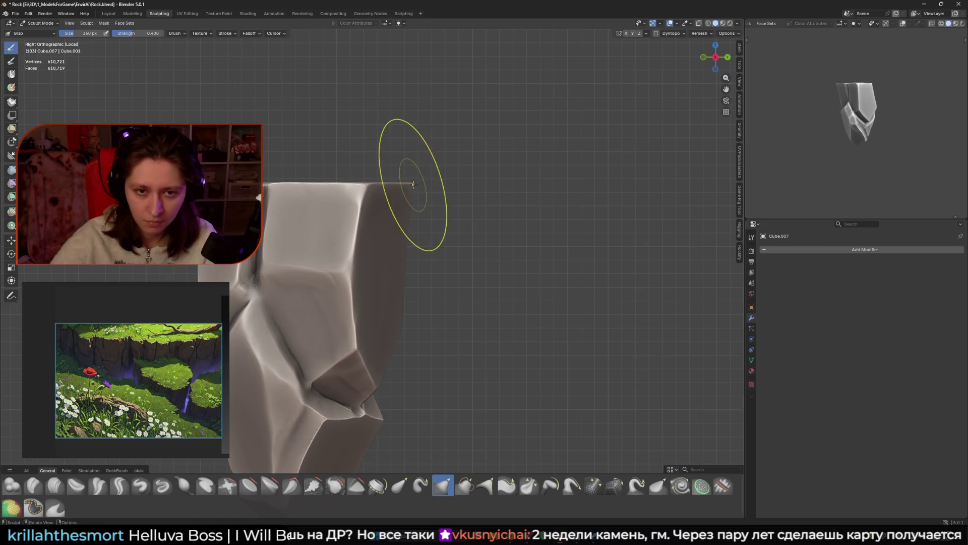
click(464, 486)
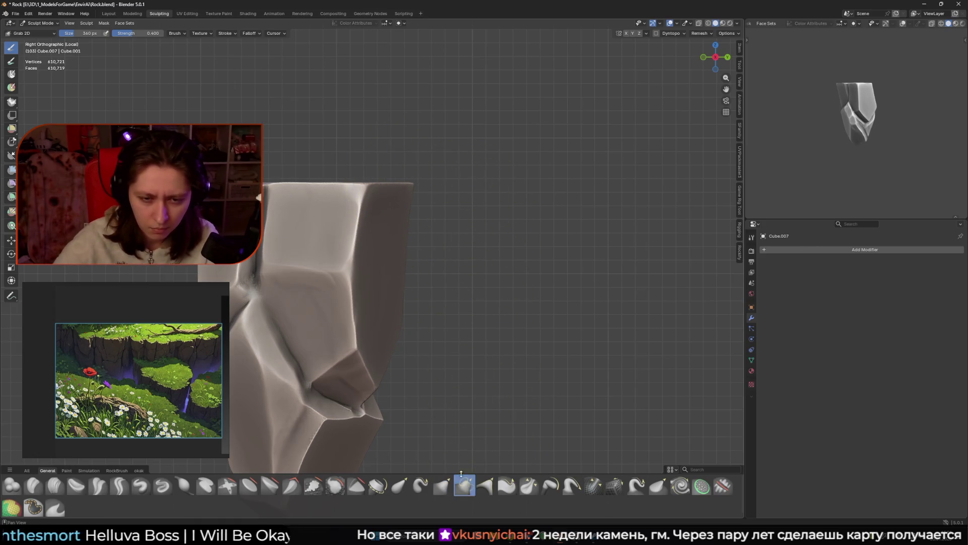
key(f)
click(433, 184)
drag(433, 185, 449, 198)
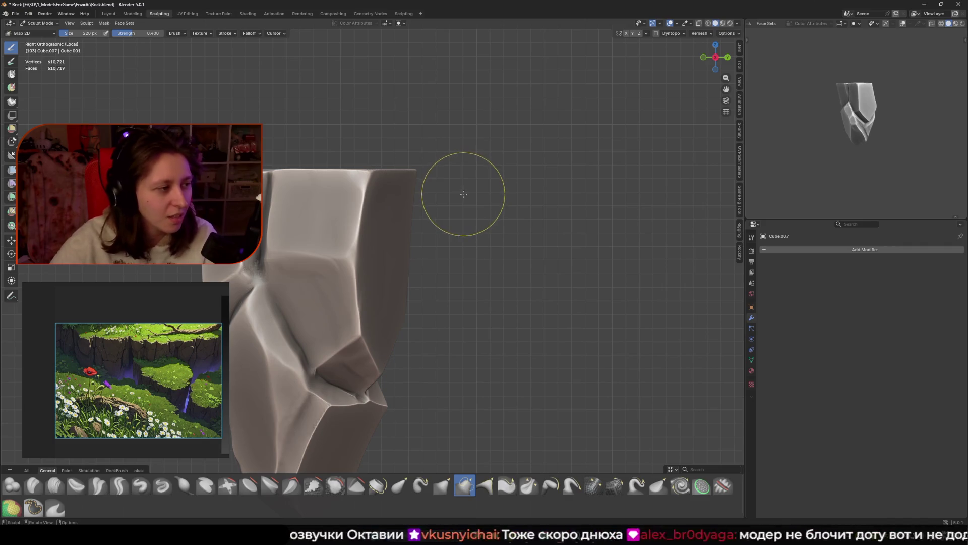
mouse_move(459, 175)
mouse_down()
mouse_move(464, 216)
mouse_move(463, 179)
mouse_up()
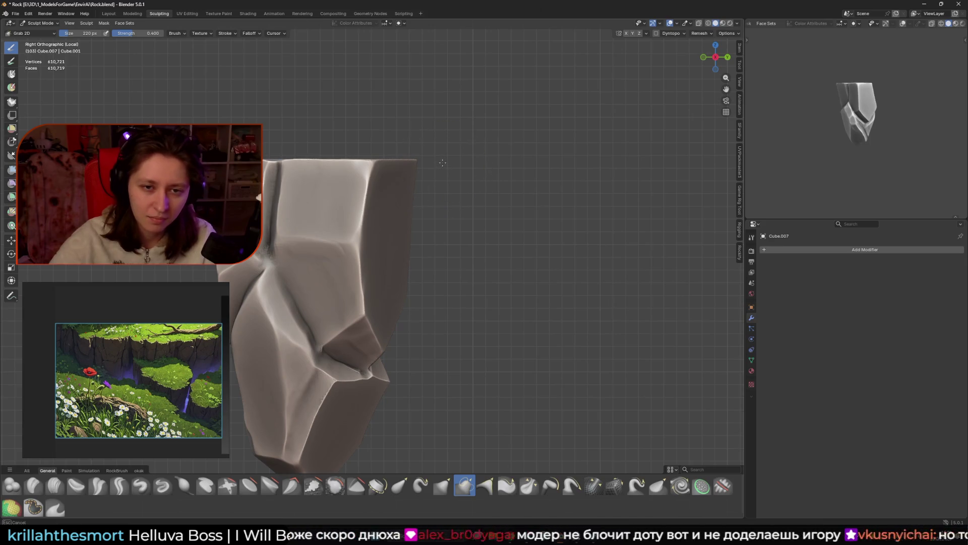
mouse_move(460, 164)
mouse_down()
mouse_move(464, 177)
mouse_move(445, 170)
mouse_up()
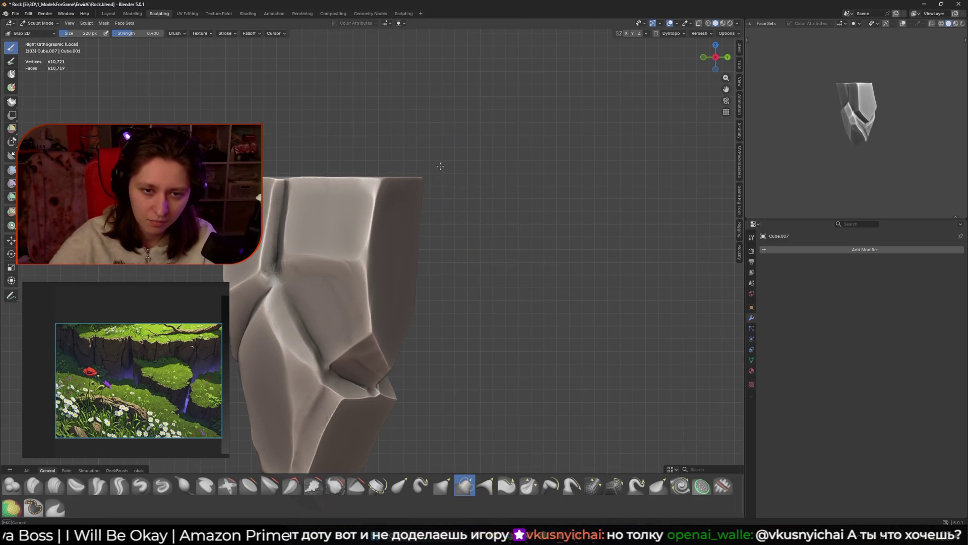
Step: In Front Ortho view, resize the grab brushes (104 px, 96 px), then return to the Trim brush
mouse_move(452, 142)
shift+middle_down()
mouse_move(514, 154)
mouse_move(394, 161)
shift+middle_up()
key(KP_3)
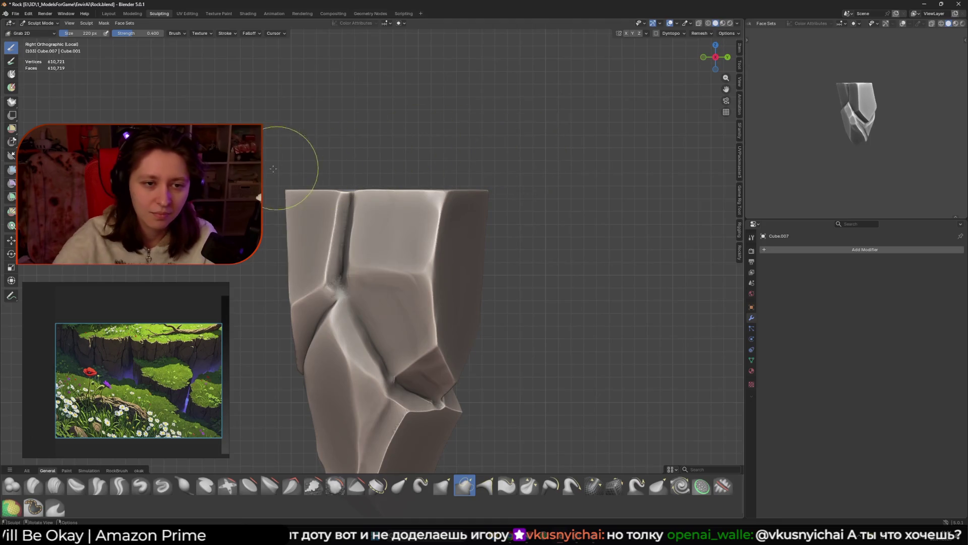
alt+middle_drag(450, 141, 582, 126)
key(f)
click(425, 172)
click(443, 489)
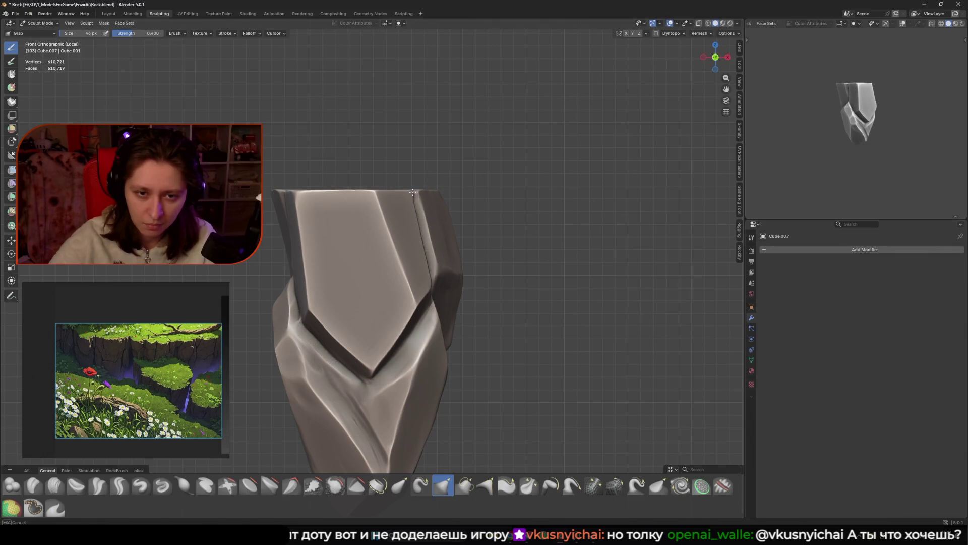
click(428, 199)
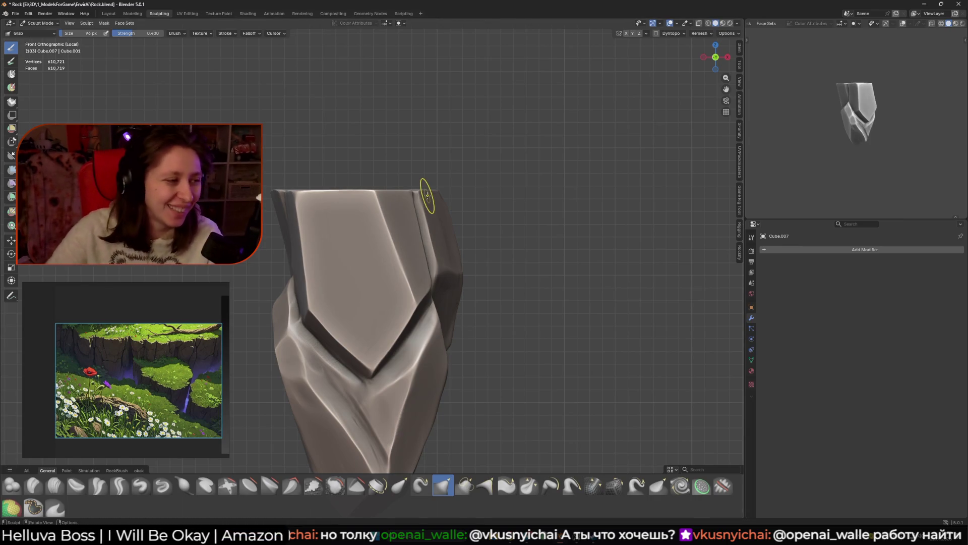
mouse_move(427, 196)
middle_down()
mouse_move(358, 104)
mouse_move(442, 170)
mouse_move(434, 182)
middle_up()
click(356, 485)
key(f)
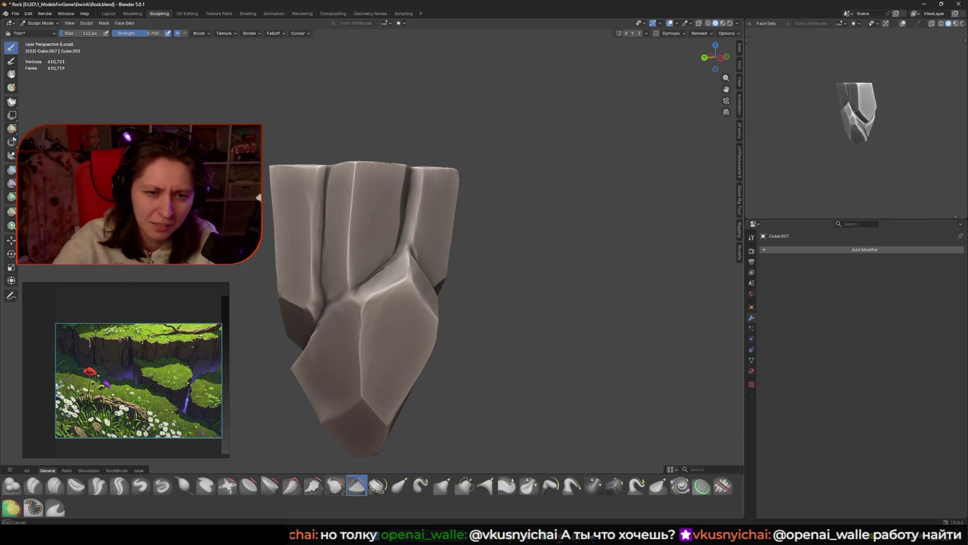
Step: Smooth over the dark cracks on the rock's front face with a 74 px Trim brush
middle_drag(362, 258, 355, 233)
mouse_move(327, 294)
middle_down()
mouse_move(353, 237)
mouse_move(338, 252)
mouse_move(386, 240)
mouse_move(394, 264)
middle_up()
scroll(373, 273, up, 3)
key(f)
click(384, 247)
drag(393, 264, 379, 288)
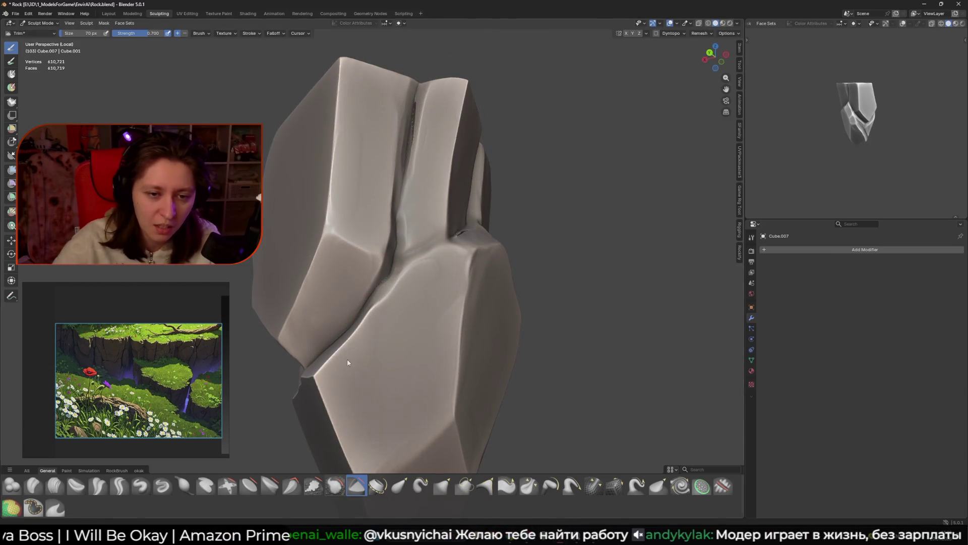
middle_drag(348, 362, 383, 283)
mouse_move(384, 282)
mouse_down()
mouse_move(355, 323)
mouse_move(396, 269)
mouse_move(366, 314)
mouse_up()
mouse_move(389, 285)
middle_down()
mouse_move(378, 289)
mouse_move(387, 276)
middle_up()
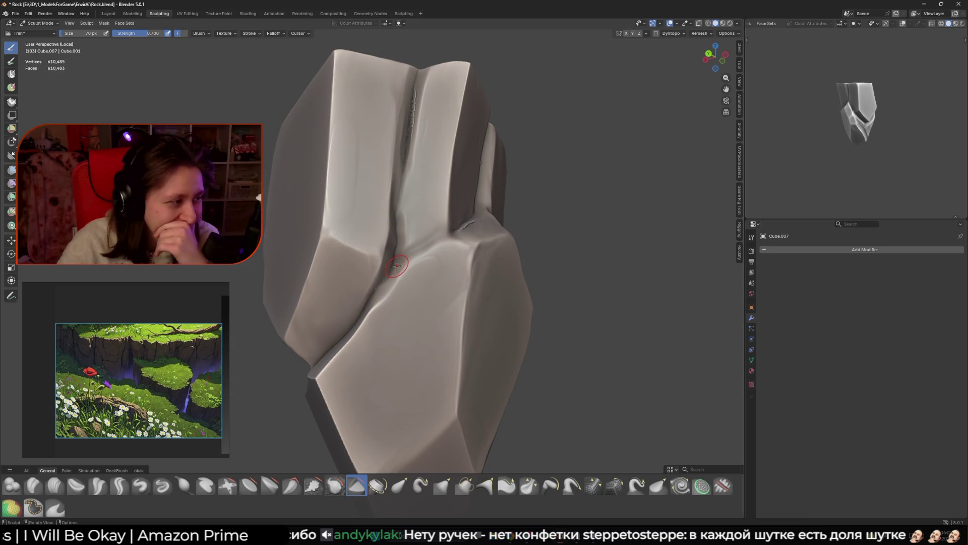
Step: Set the Grab brush to 96 px, then switch back to Trim at 142 px and review the whole rock
click(442, 485)
mouse_move(410, 208)
middle_down()
mouse_move(378, 245)
mouse_move(385, 258)
middle_up()
key(f)
click(393, 232)
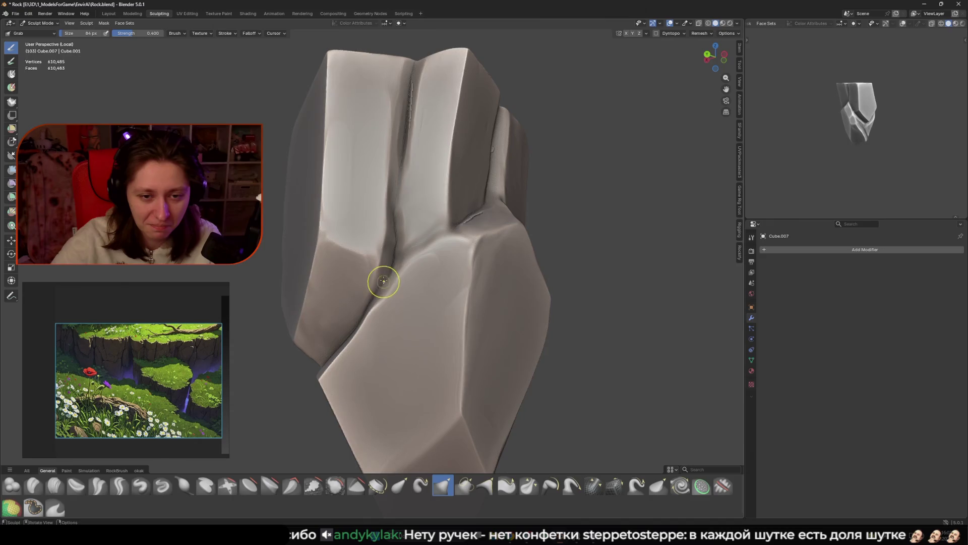
scroll(419, 231, up, 2)
click(357, 482)
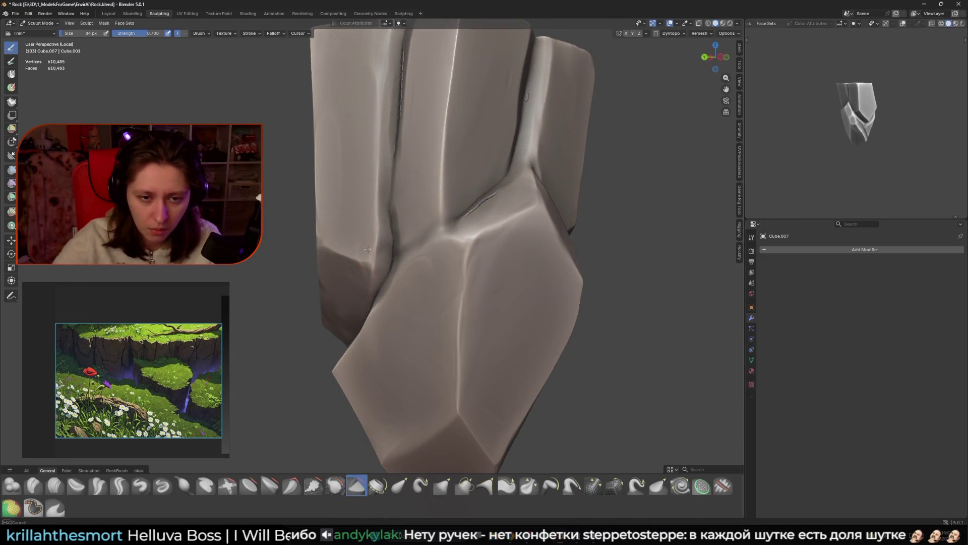
middle_drag(366, 242, 378, 204)
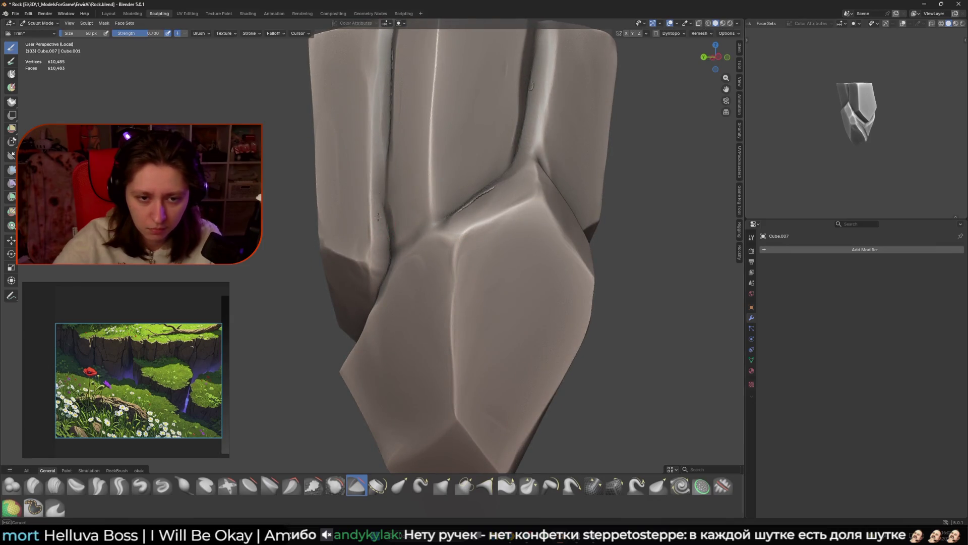
key(f)
click(365, 247)
mouse_move(364, 247)
middle_down()
mouse_move(382, 224)
mouse_move(373, 252)
middle_up()
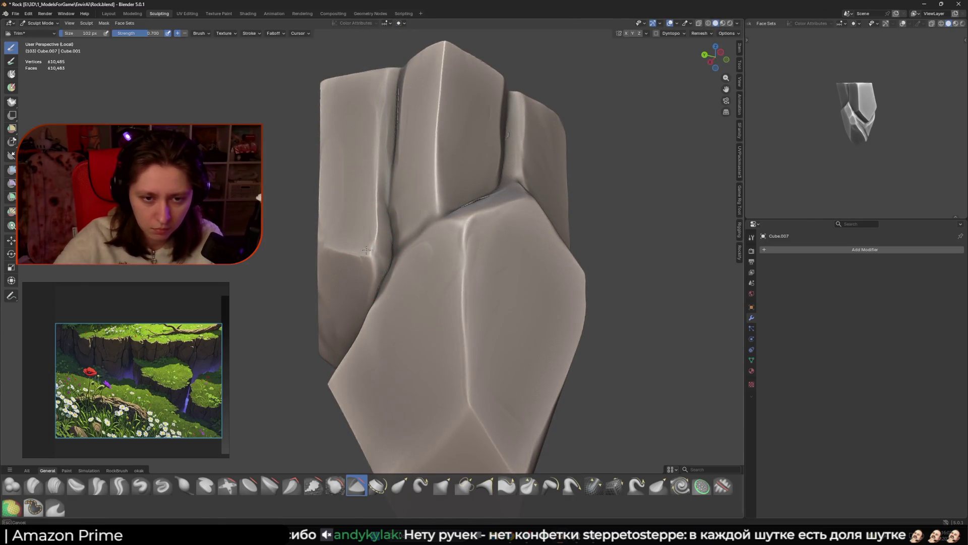
middle_drag(369, 236, 329, 366)
mouse_move(466, 243)
middle_down()
mouse_move(363, 308)
mouse_move(403, 304)
middle_up()
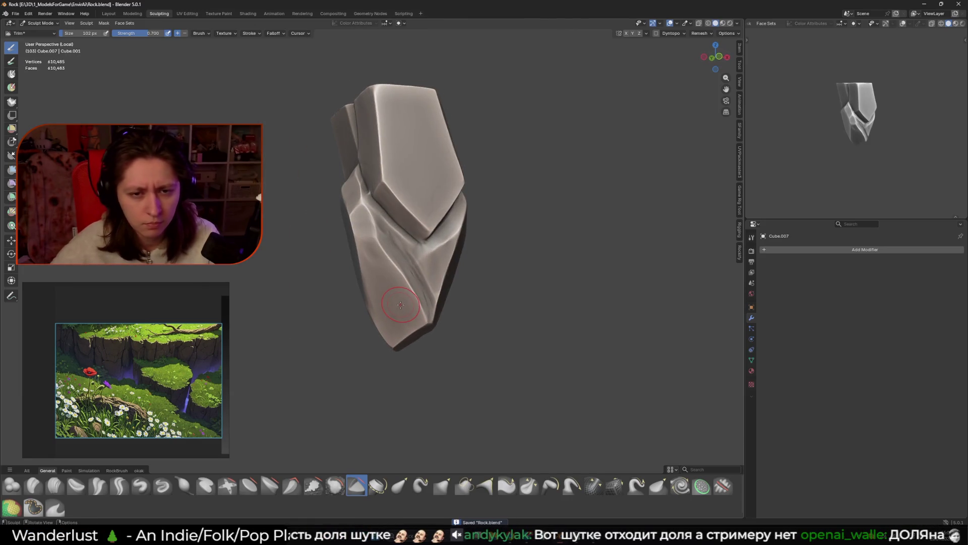
Step: Cut a diagonal ridge below the upper slab with a 64 px Trim brush, then resize to 112 px
scroll(400, 305, up, 1)
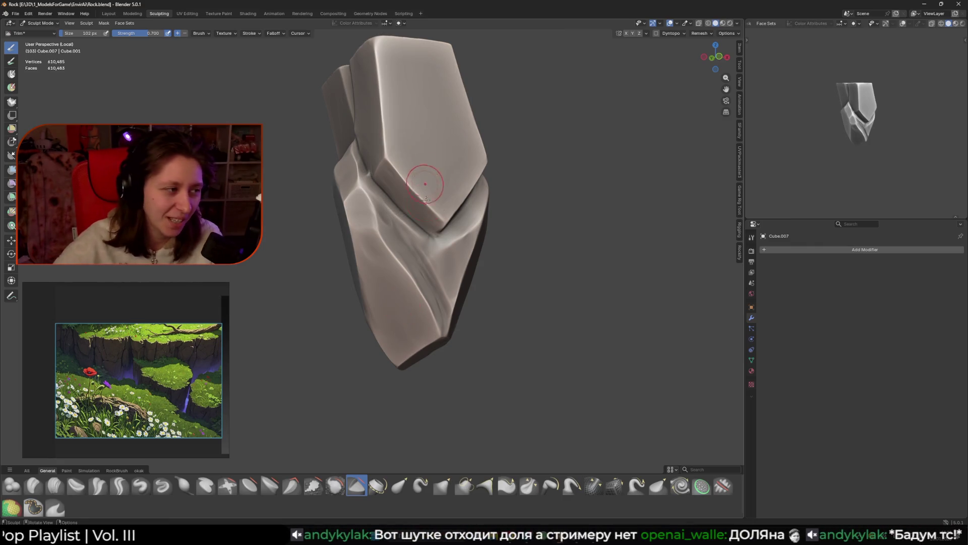
middle_drag(450, 226, 414, 249)
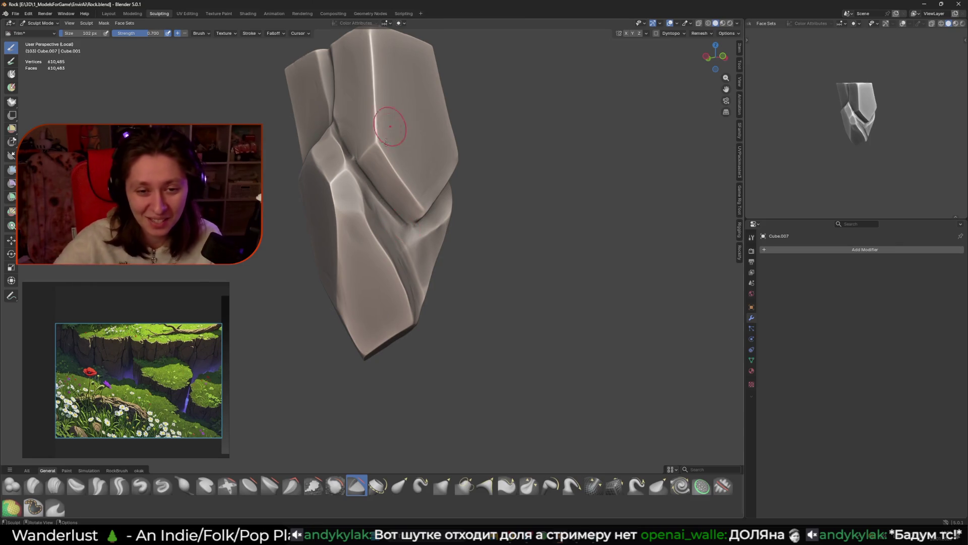
middle_drag(388, 132, 370, 188)
key(f)
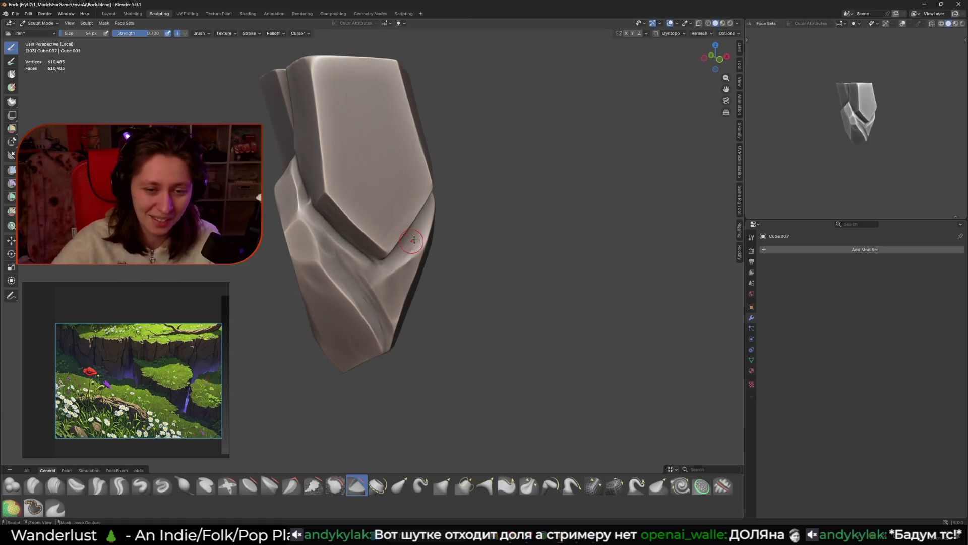
click(368, 279)
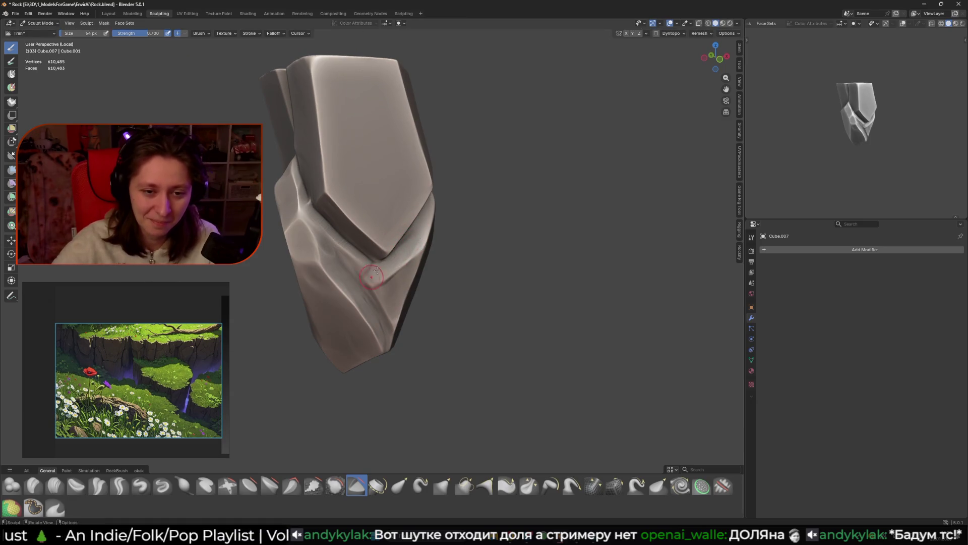
middle_drag(368, 279, 360, 260)
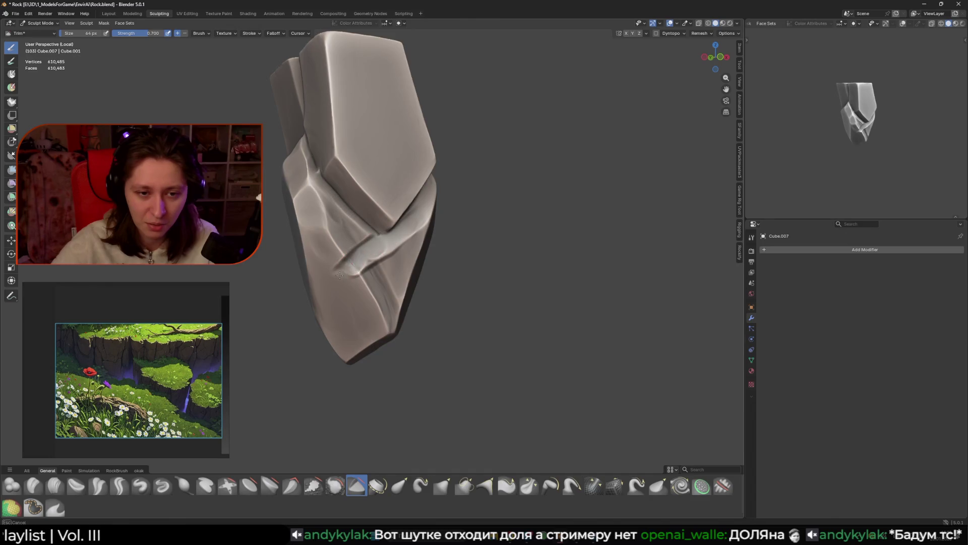
key(f)
click(365, 275)
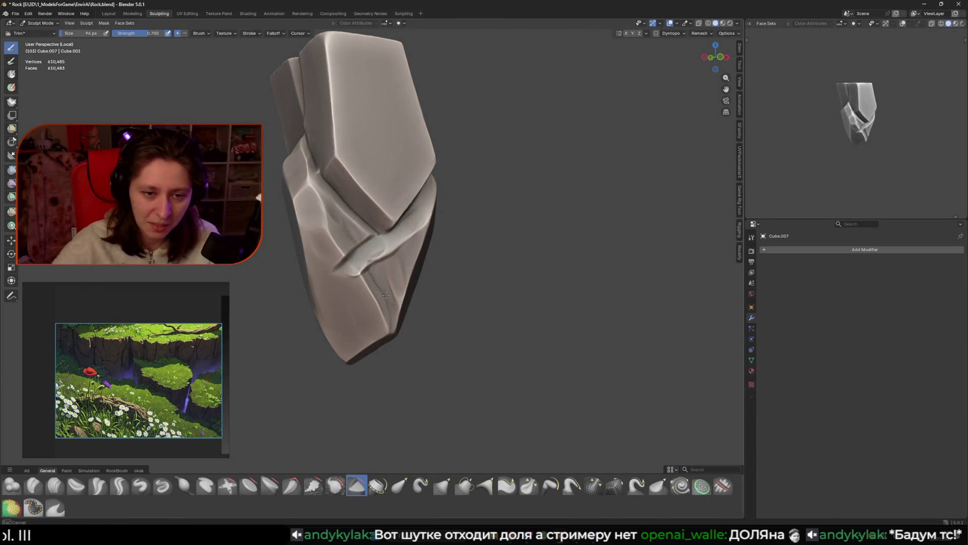
key(f)
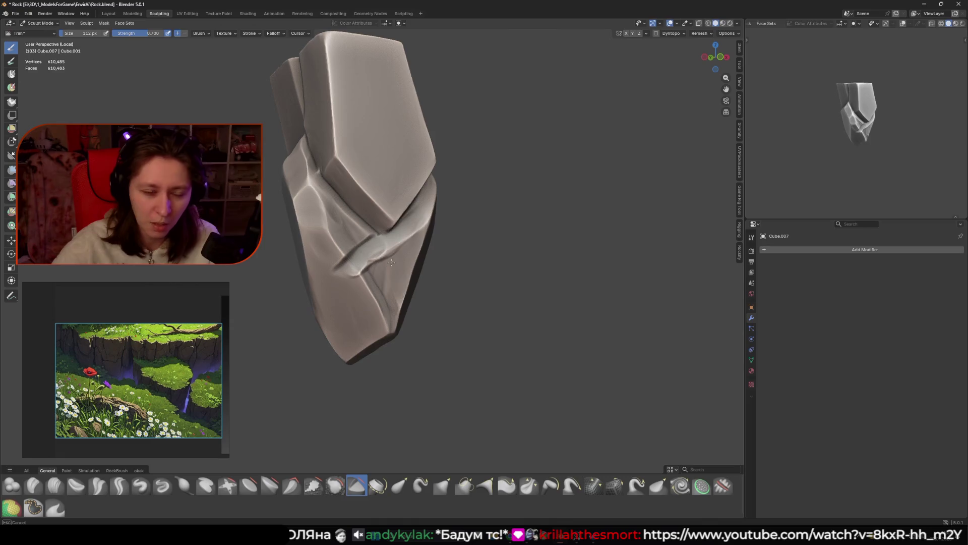
click(376, 308)
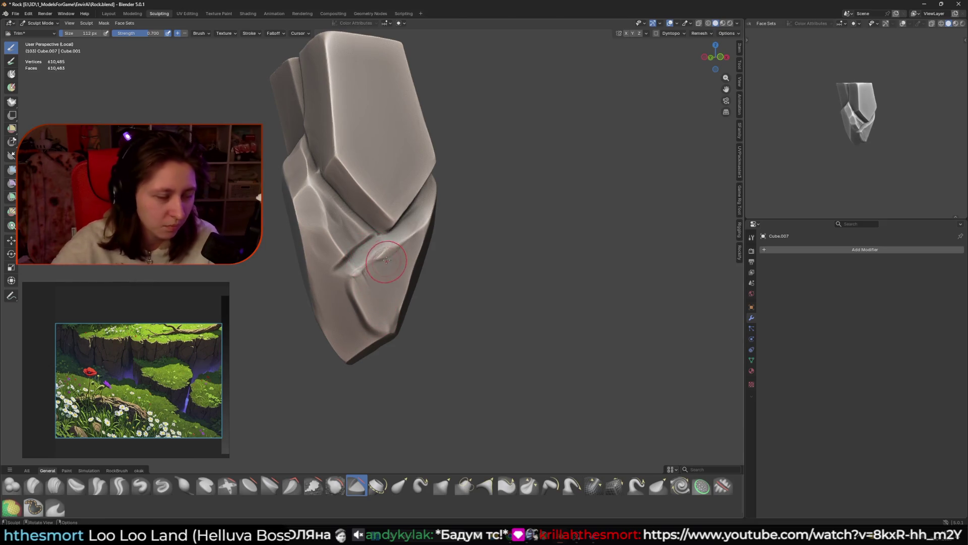
Step: Trim the surface around the crease below the top slab with a 108 px brush
middle_drag(379, 280, 388, 252)
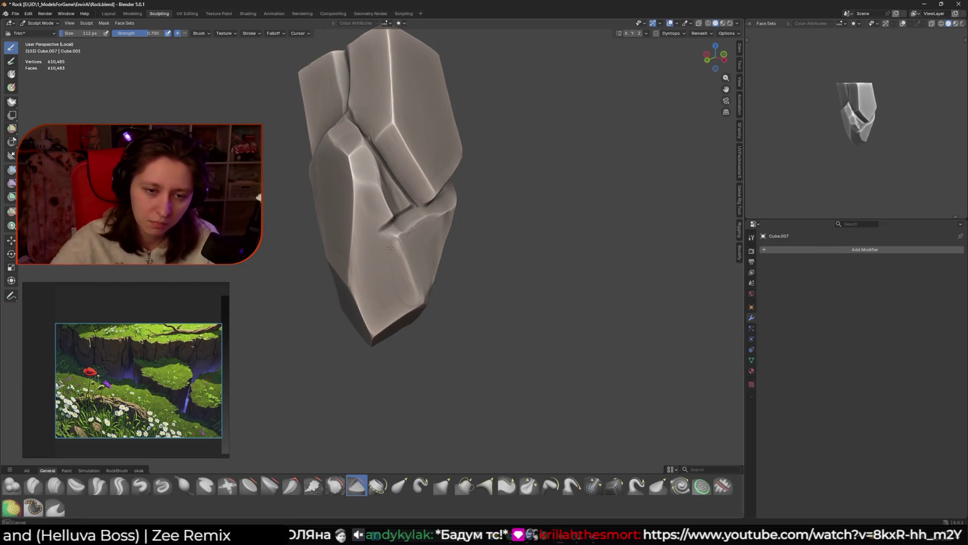
mouse_move(393, 268)
middle_down()
mouse_move(353, 253)
mouse_move(335, 230)
mouse_move(346, 223)
mouse_move(363, 237)
middle_up()
scroll(365, 238, up, 2)
key(bracketright)
key(bracketright)
key(bracketright)
mouse_move(352, 258)
mouse_down()
mouse_move(331, 235)
mouse_move(350, 256)
mouse_move(371, 234)
mouse_move(357, 236)
mouse_up()
middle_drag(357, 236, 341, 265)
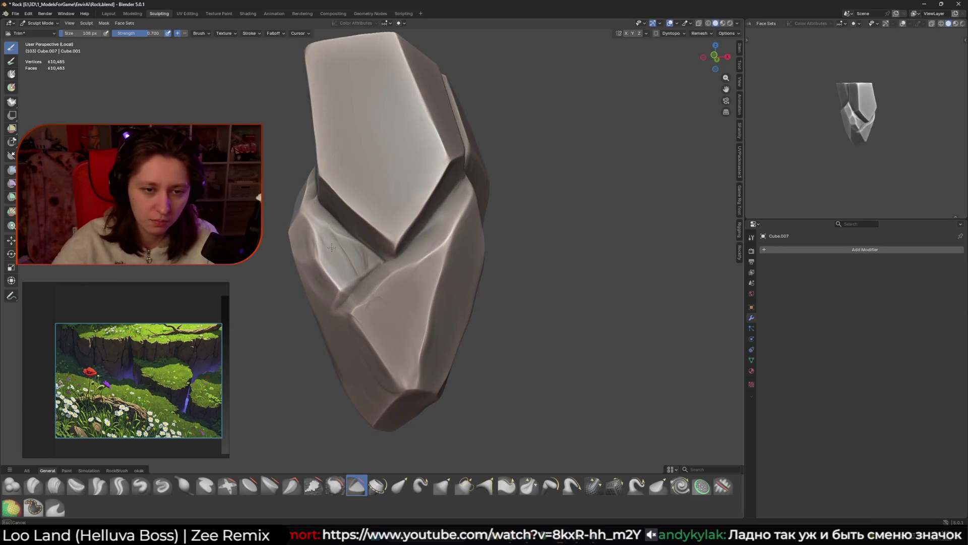
mouse_move(329, 259)
mouse_down()
mouse_move(353, 249)
mouse_move(364, 267)
mouse_up()
middle_drag(363, 267, 371, 276)
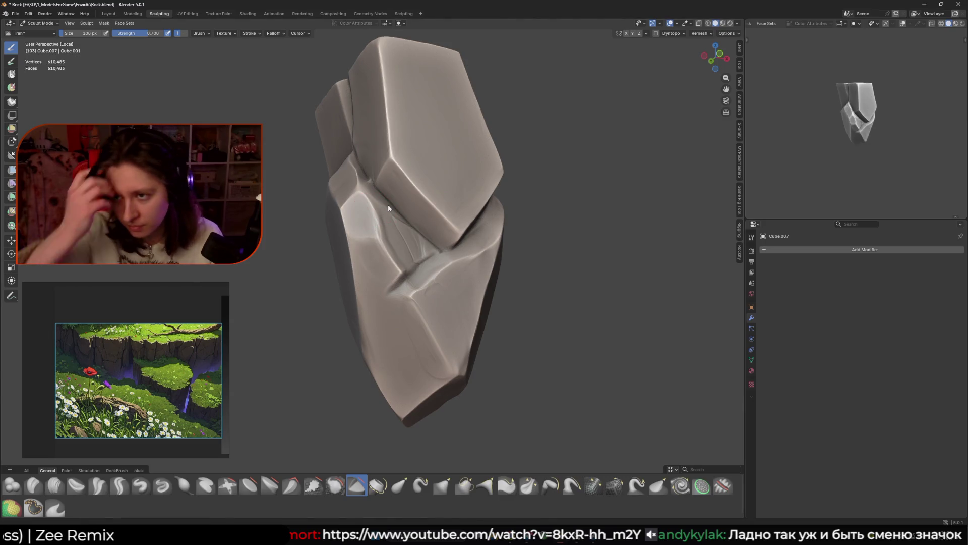
Step: Reshape the crevice with a 42 px brush, checking the result in the small preview view
key(f)
click(483, 230)
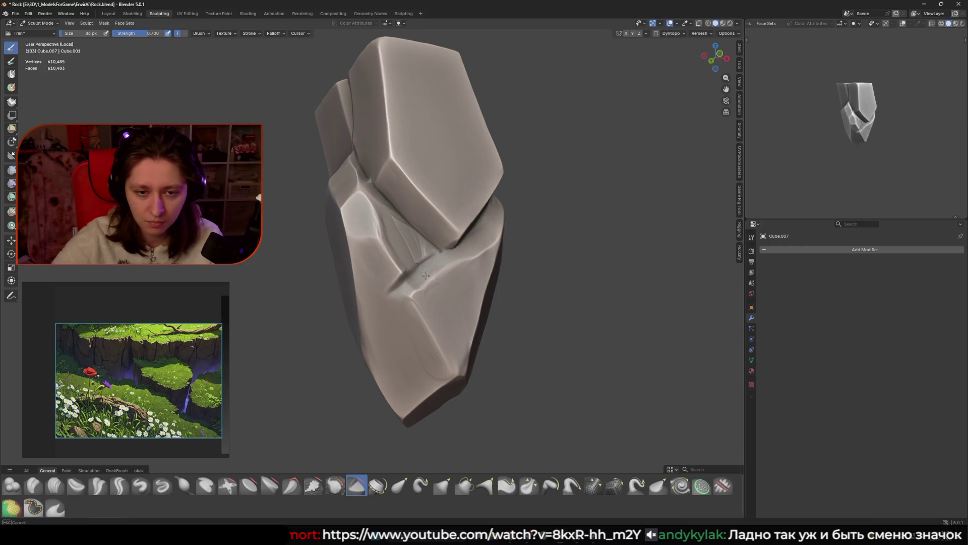
key(f)
click(378, 302)
middle_drag(378, 303, 422, 218)
drag(422, 217, 380, 246)
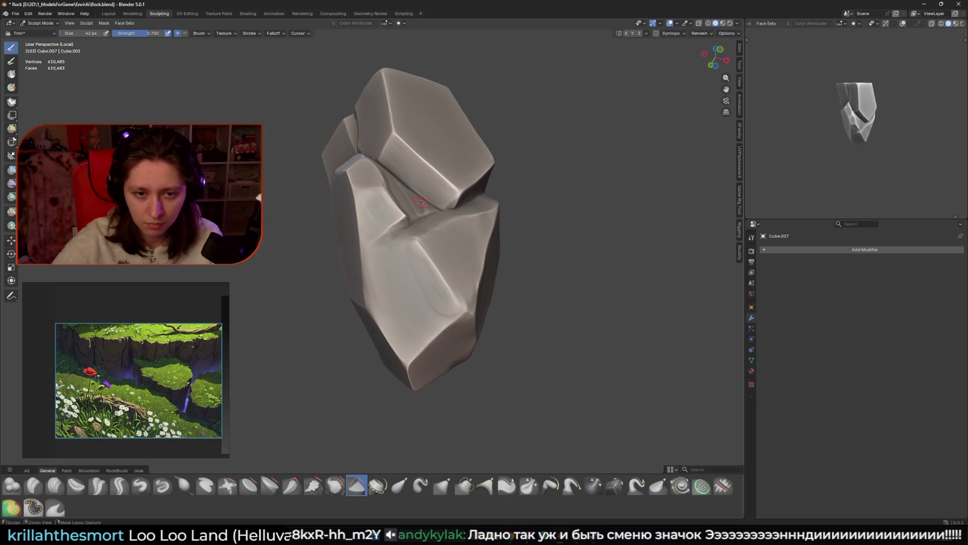
middle_drag(389, 217, 403, 243)
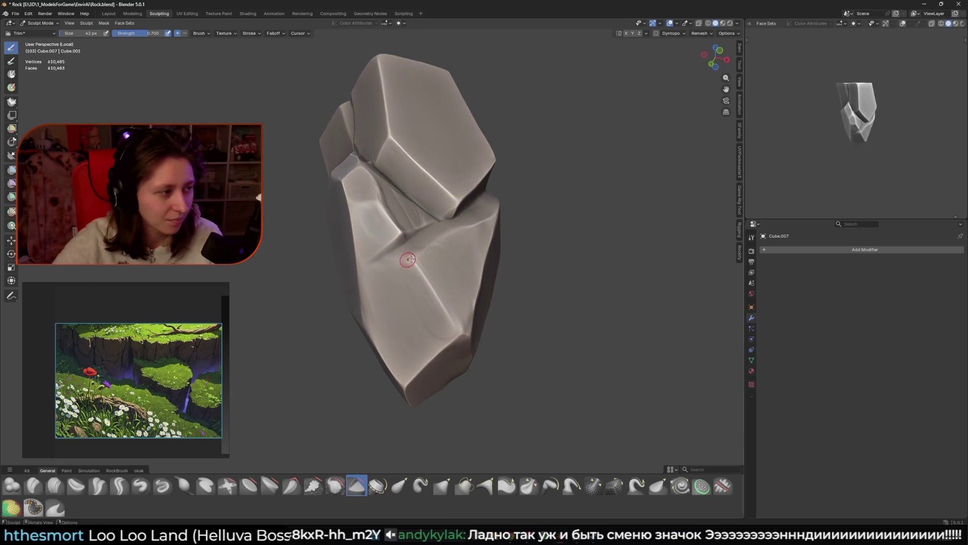
drag(435, 234, 431, 214)
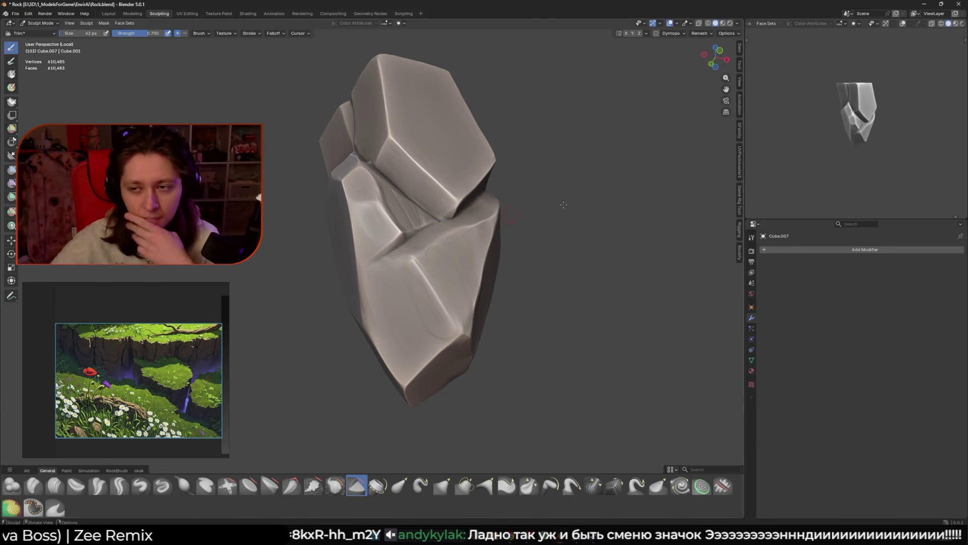
mouse_move(791, 141)
middle_down()
mouse_move(782, 145)
mouse_move(853, 160)
middle_up()
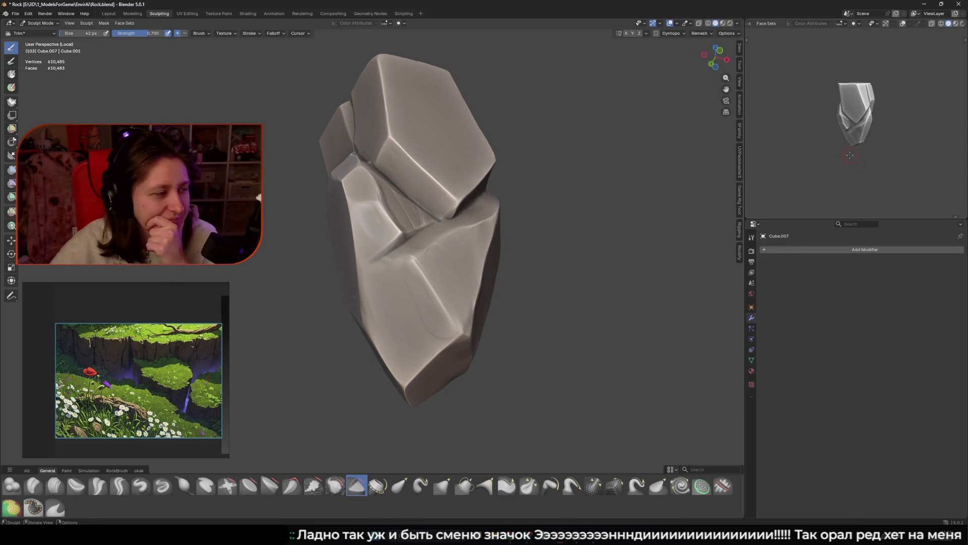
middle_drag(842, 153, 832, 126)
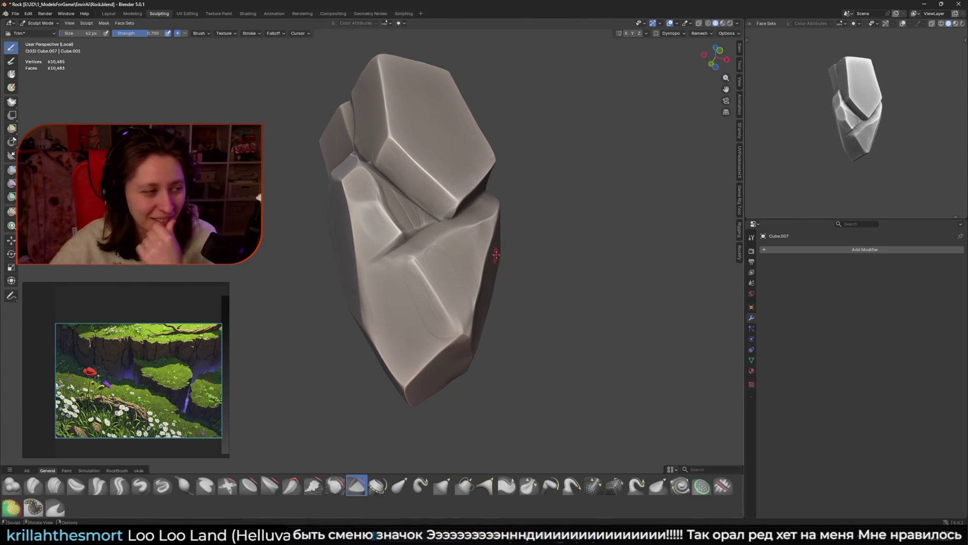
middle_drag(497, 237, 501, 281)
Step: Flatten the lower ledges into planar facets and carve a flat ledge and crease at lower left
key(f)
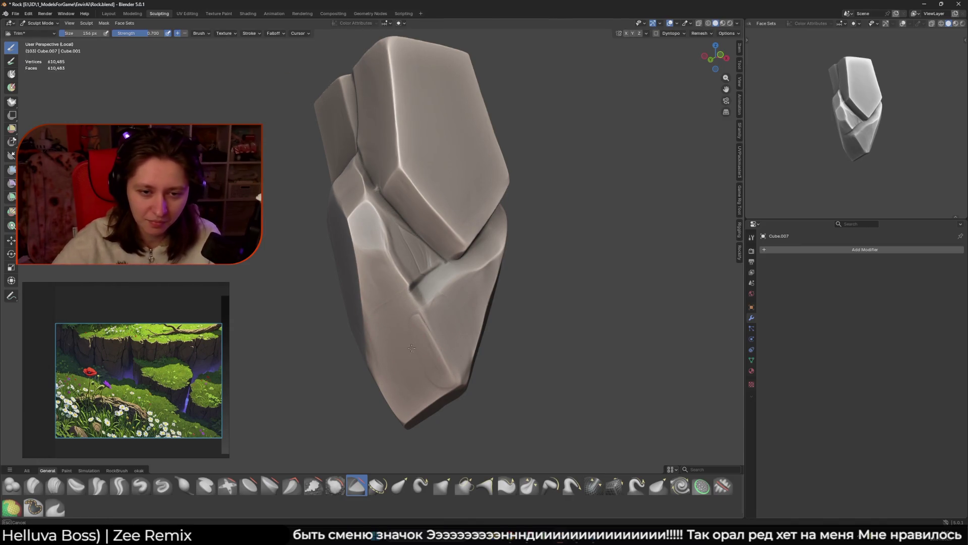
drag(409, 254, 416, 276)
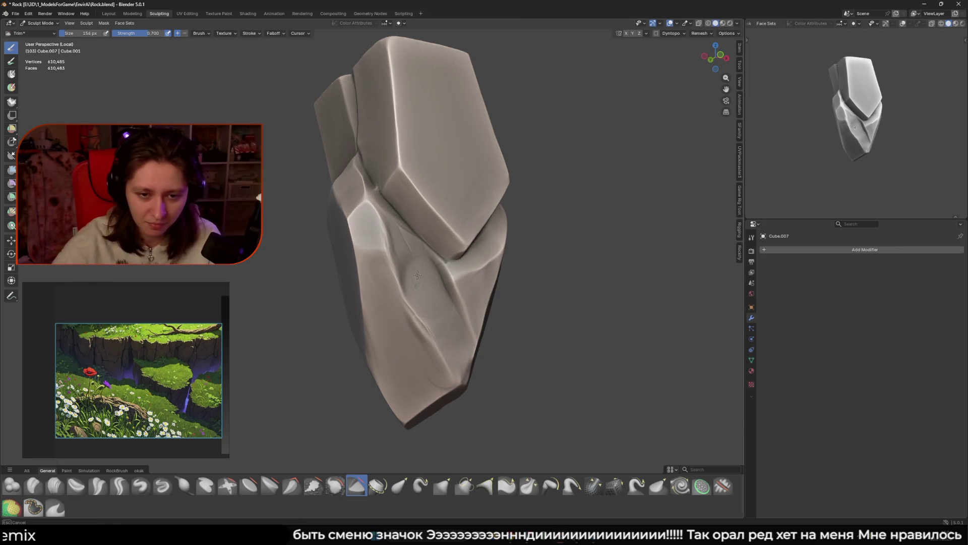
middle_drag(458, 306, 415, 296)
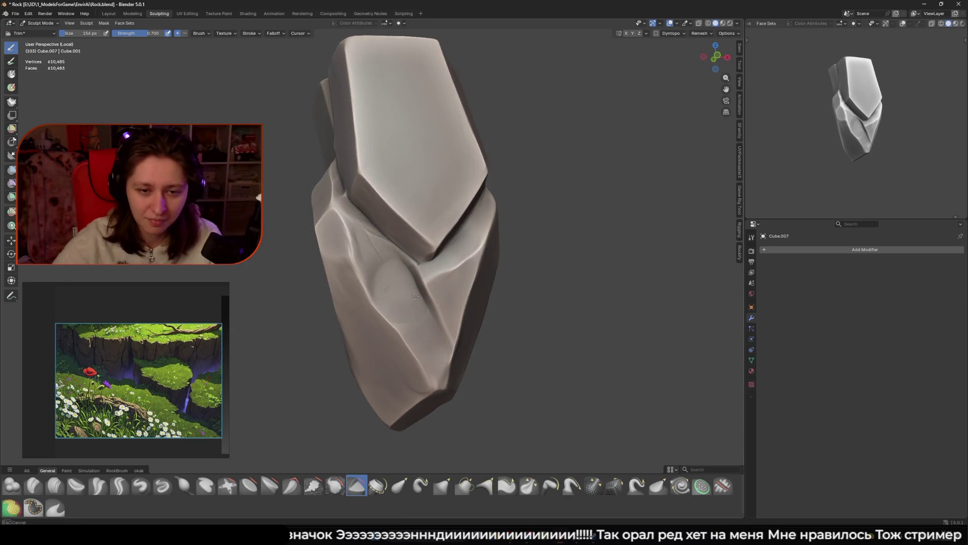
mouse_move(442, 303)
mouse_down()
mouse_move(384, 292)
mouse_move(442, 302)
mouse_up()
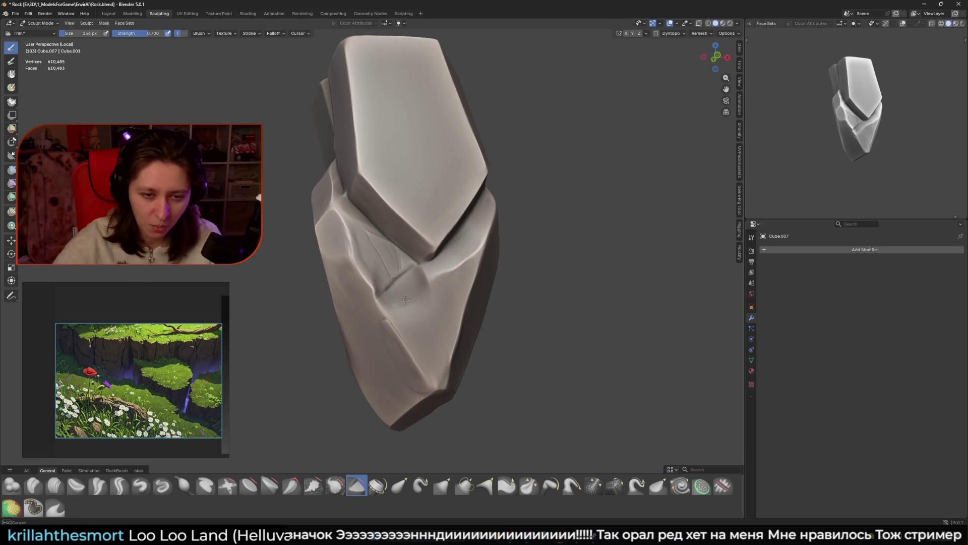
middle_drag(408, 306, 410, 260)
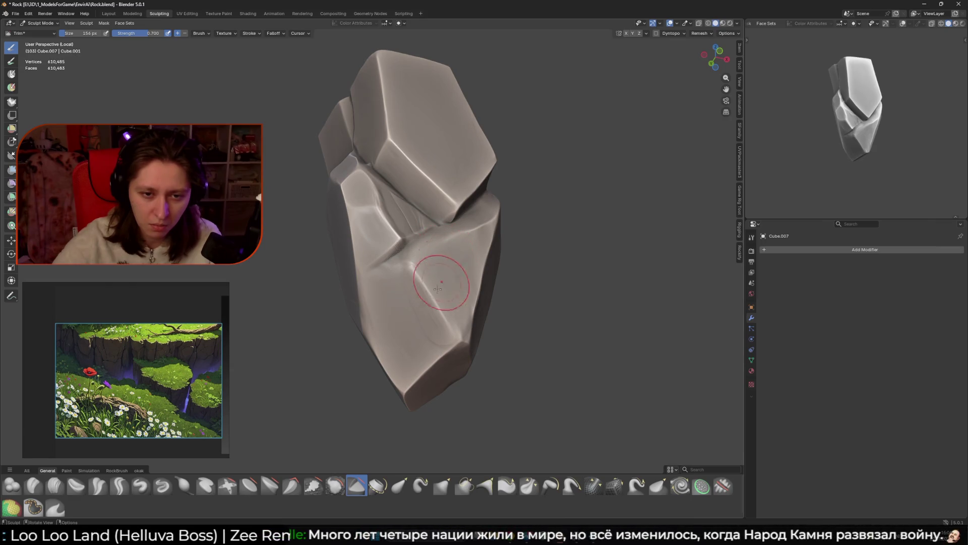
mouse_move(389, 281)
middle_down()
mouse_move(389, 292)
mouse_move(415, 269)
mouse_move(414, 241)
middle_up()
key(f)
click(432, 238)
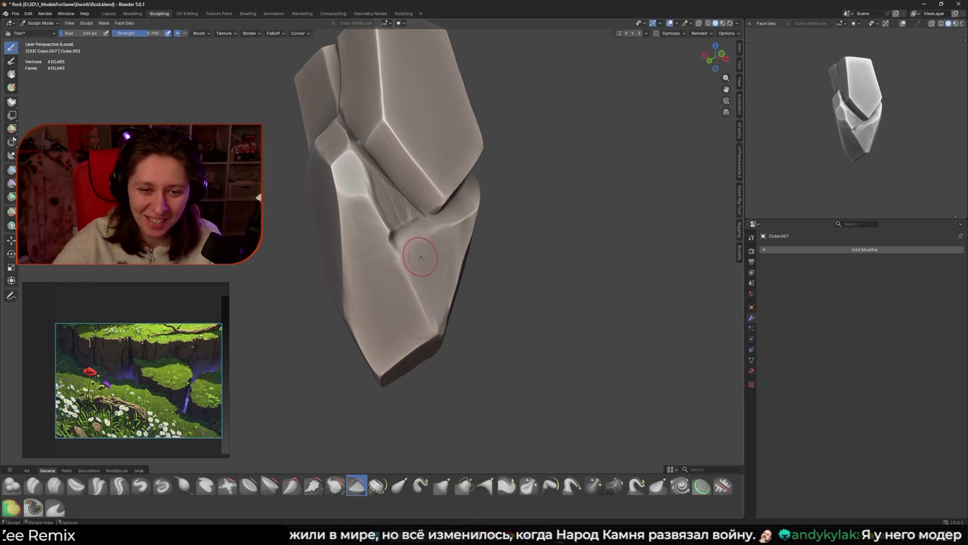
middle_drag(432, 269, 378, 258)
key(f)
click(396, 216)
mouse_move(396, 217)
middle_down()
mouse_move(383, 212)
mouse_move(392, 204)
mouse_move(368, 206)
mouse_move(448, 208)
middle_up()
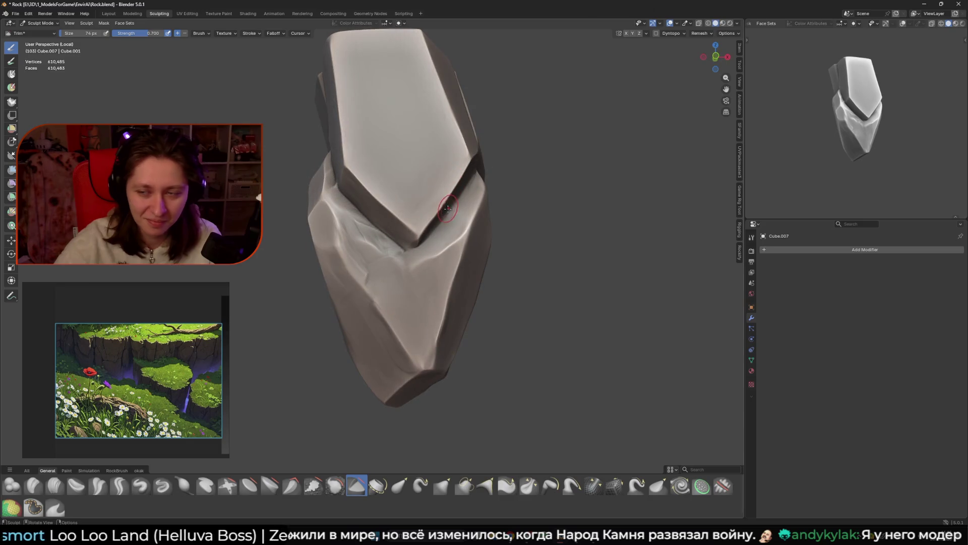
key(f)
click(403, 302)
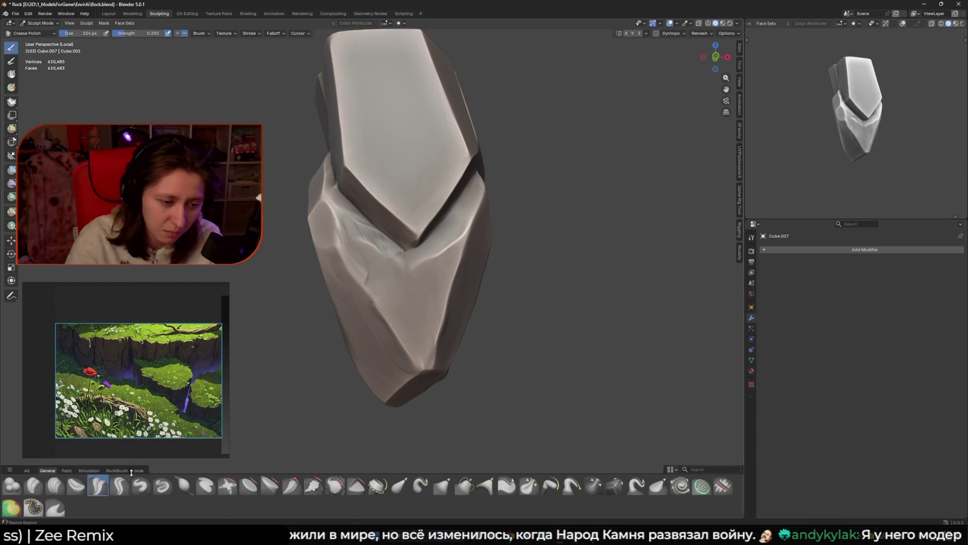
Step: Sharpen the crack down the rock's centre with one vertical crease stroke
key(f)
click(403, 254)
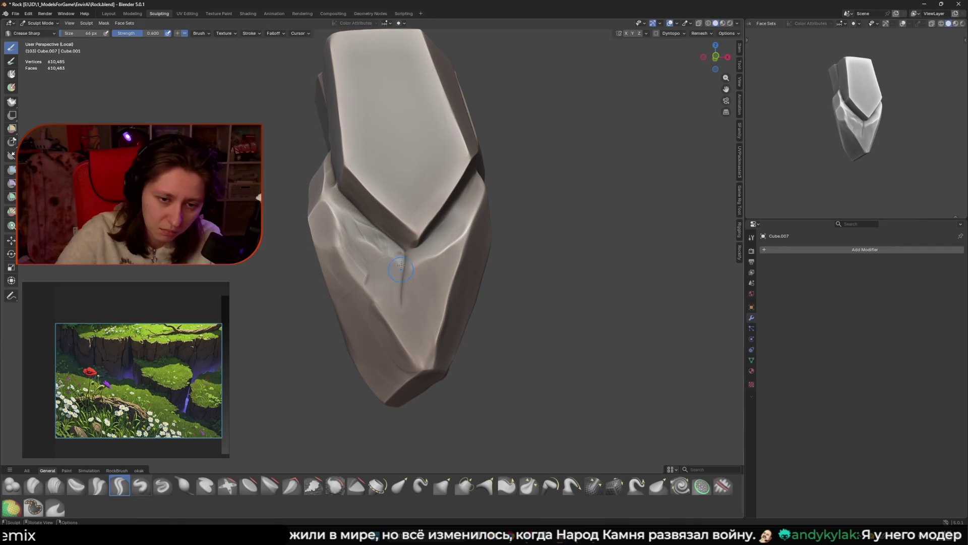
key(f)
click(428, 375)
middle_drag(429, 376, 434, 353)
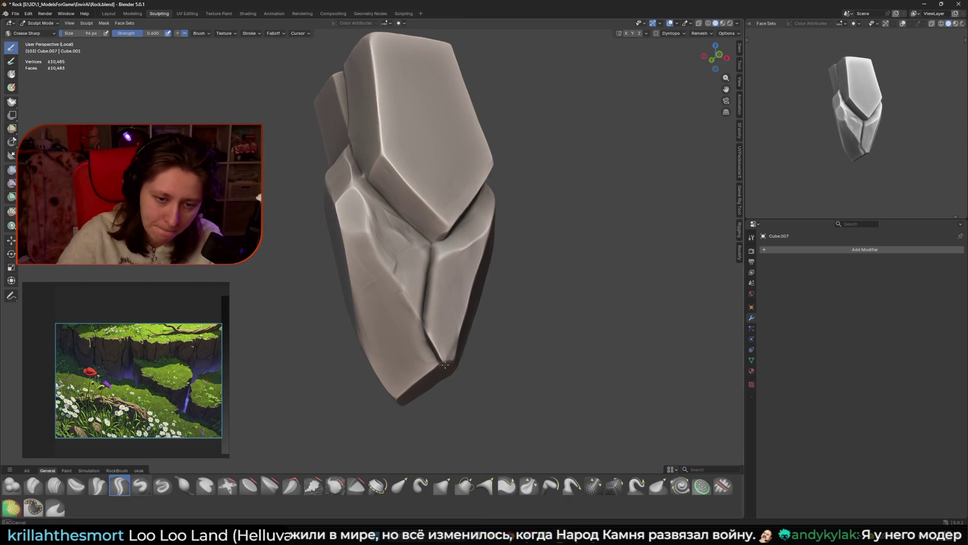
mouse_move(432, 248)
mouse_down()
mouse_move(421, 307)
mouse_move(433, 363)
mouse_up()
scroll(456, 384, down, 3)
middle_drag(456, 383, 439, 363)
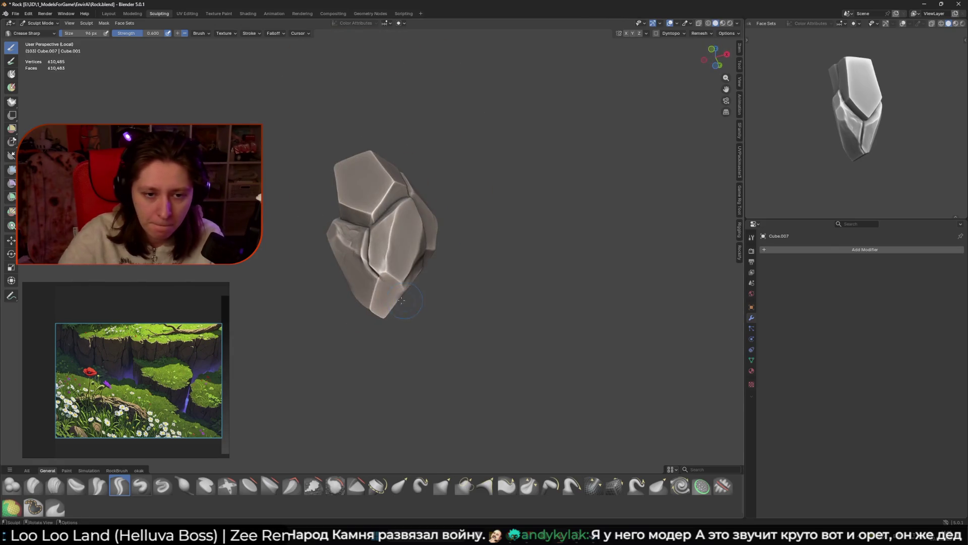
middle_drag(389, 283, 362, 303)
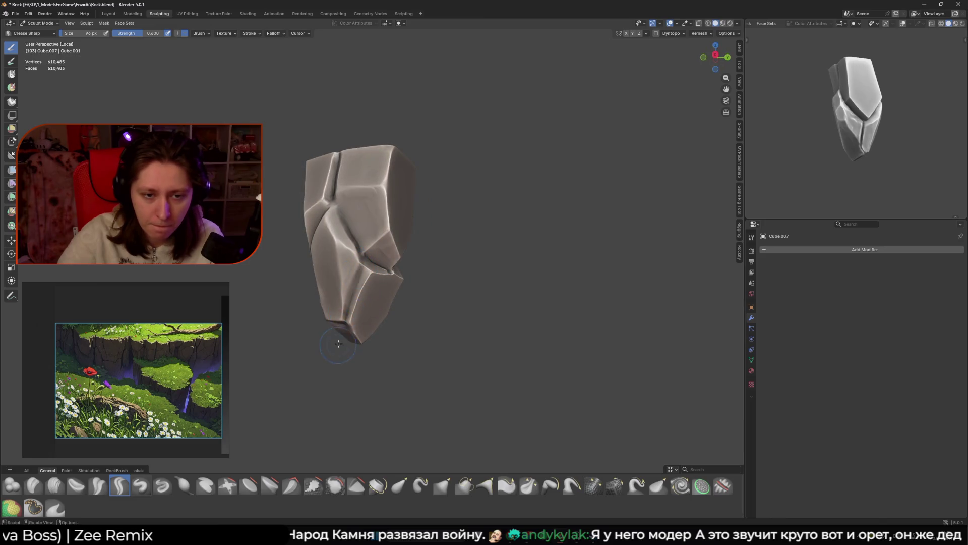
Step: Crease the seam beneath the overhang downward with a smaller brush, then reselect Trim
scroll(338, 345, up, 3)
key(f)
click(426, 262)
scroll(414, 251, up, 2)
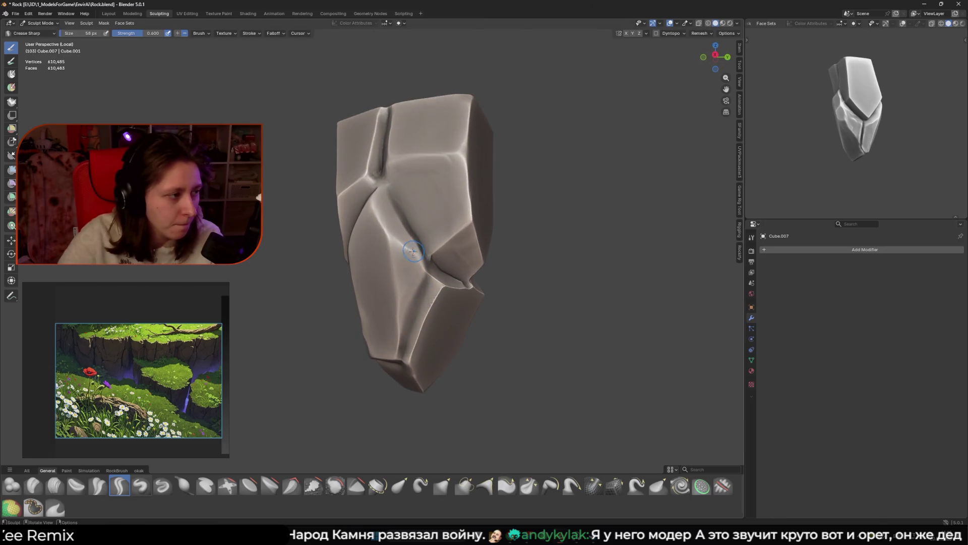
mouse_move(404, 255)
middle_down()
mouse_move(389, 271)
mouse_move(412, 272)
mouse_move(417, 255)
middle_up()
scroll(385, 279, up, 2)
mouse_move(416, 255)
mouse_down()
mouse_move(412, 247)
mouse_move(408, 288)
mouse_up()
middle_drag(409, 288, 367, 326)
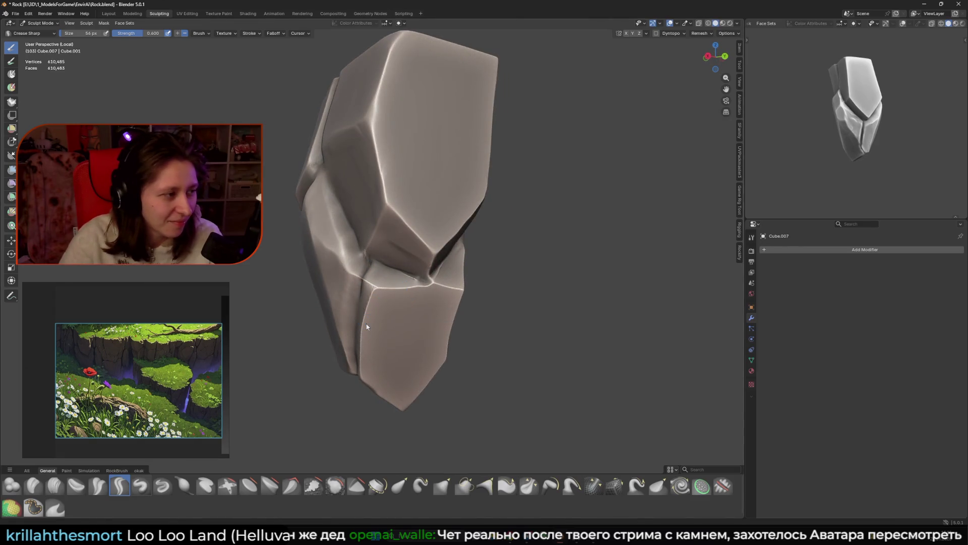
mouse_move(449, 314)
middle_down()
mouse_move(454, 301)
mouse_move(477, 409)
middle_up()
mouse_move(415, 428)
middle_down()
mouse_move(417, 396)
mouse_move(367, 367)
middle_up()
click(361, 491)
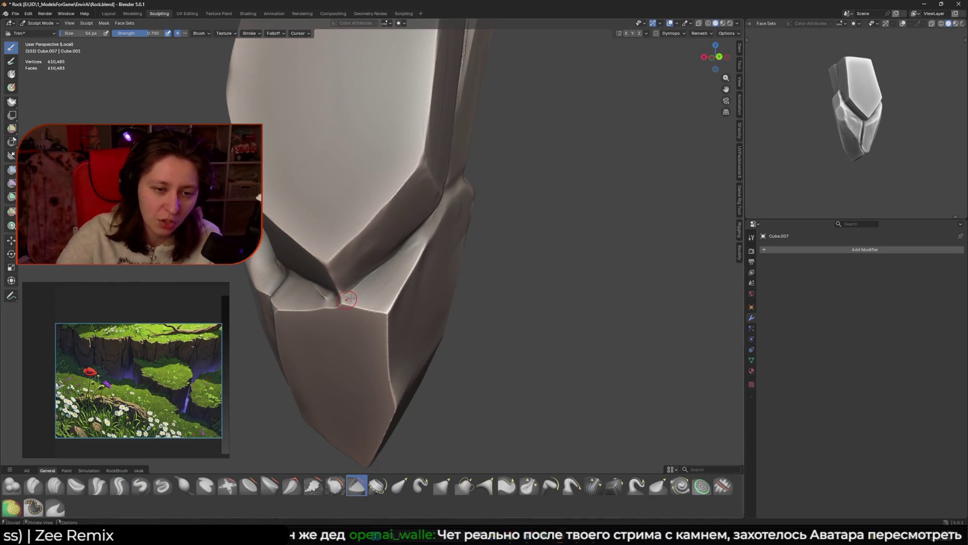
Step: Fine-tune the Trim brush radius with the bracket keys while orbiting the lower block
middle_drag(348, 300, 396, 280)
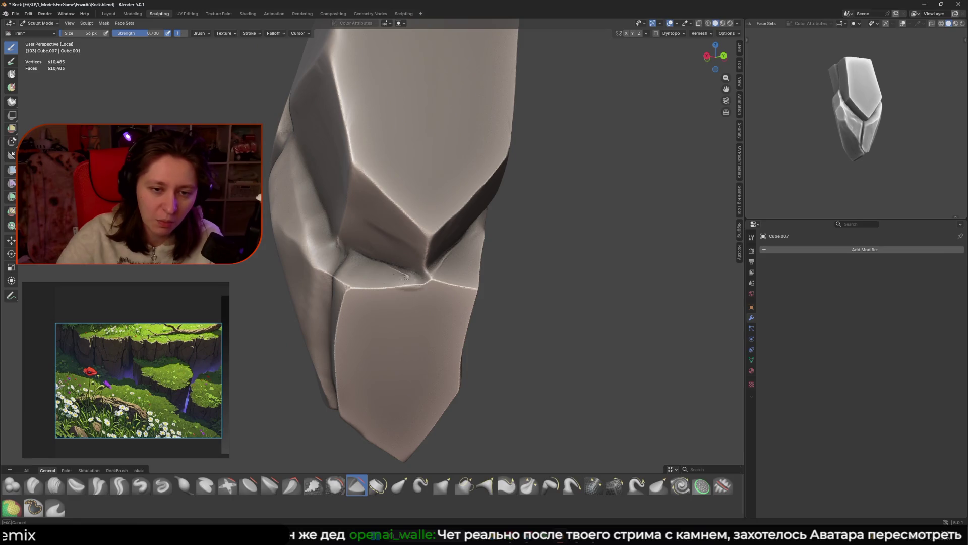
key(bracketright)
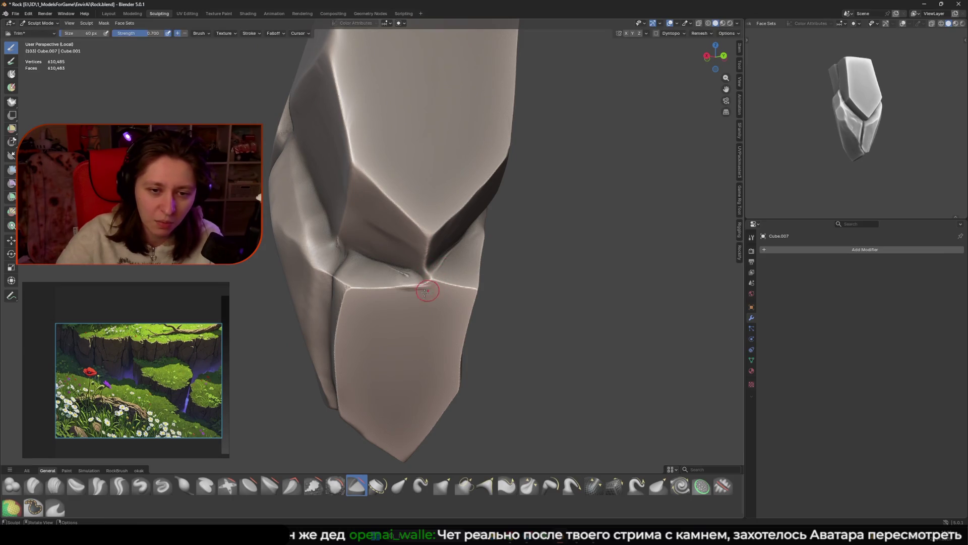
middle_drag(426, 290, 425, 301)
key(bracketleft)
key(bracketleft)
key(bracketleft)
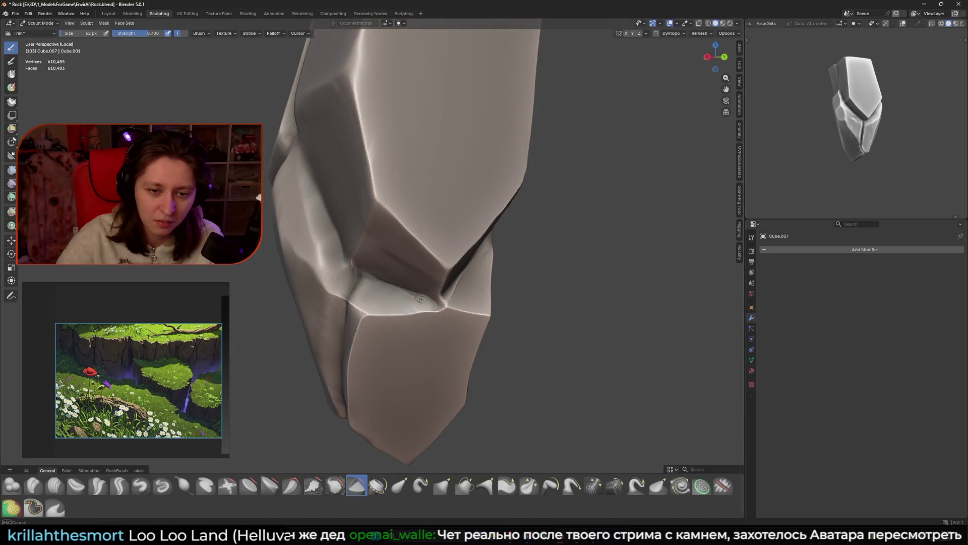
key(bracketleft)
mouse_move(453, 268)
middle_down()
mouse_move(418, 245)
mouse_move(426, 262)
mouse_move(432, 221)
mouse_move(404, 235)
middle_up()
key(bracketright)
key(bracketright)
key(bracketright)
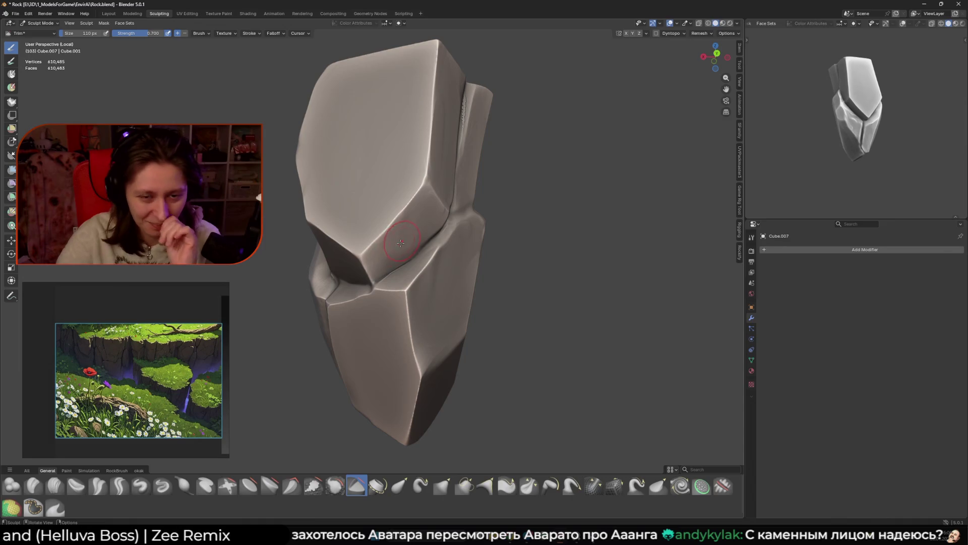
mouse_move(409, 217)
middle_down()
mouse_move(453, 234)
mouse_move(391, 233)
middle_up()
key(bracketleft)
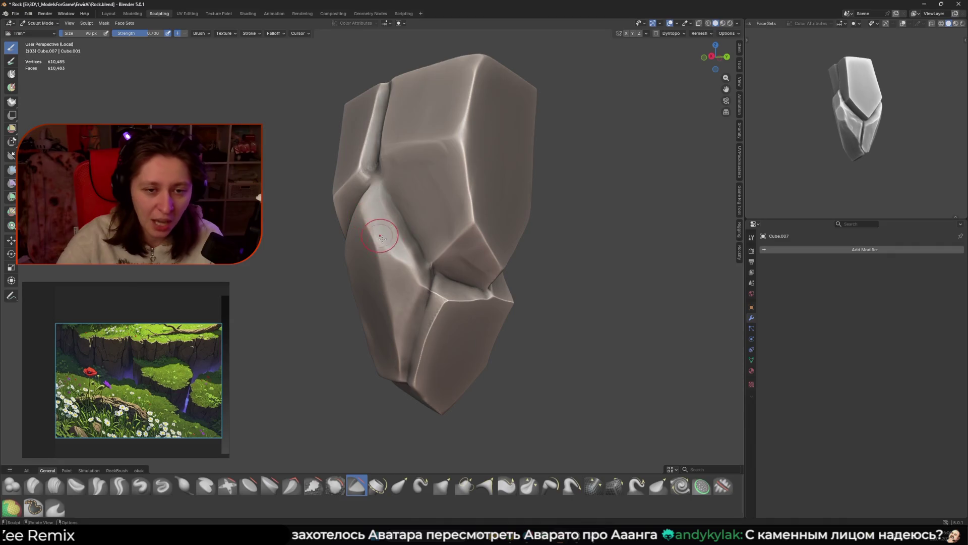
key(f)
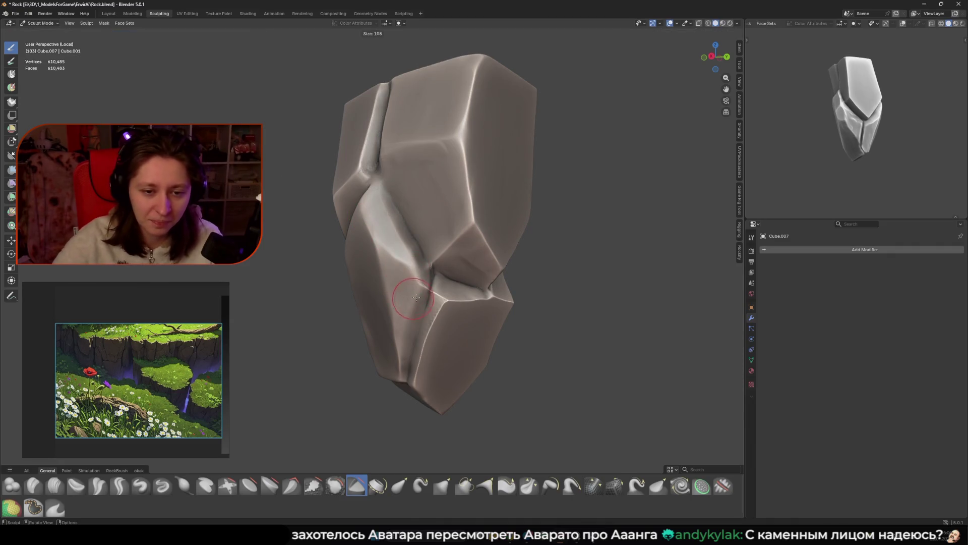
Step: Resculpt the front crease with Trim, then build up the surface left of centre with Clay
middle_drag(408, 271, 436, 382)
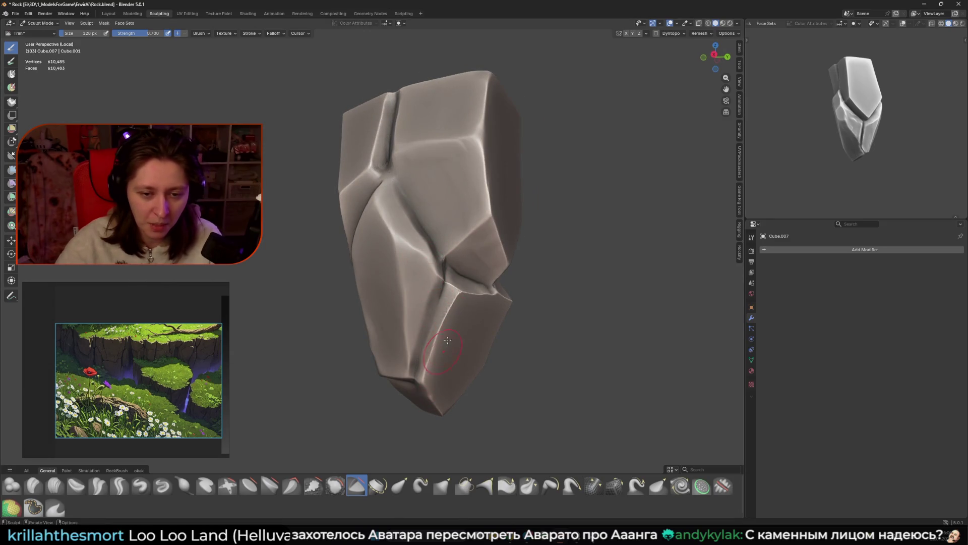
mouse_move(440, 338)
middle_down()
mouse_move(474, 280)
mouse_move(458, 368)
mouse_move(442, 329)
mouse_move(462, 303)
middle_up()
middle_drag(446, 262, 433, 275)
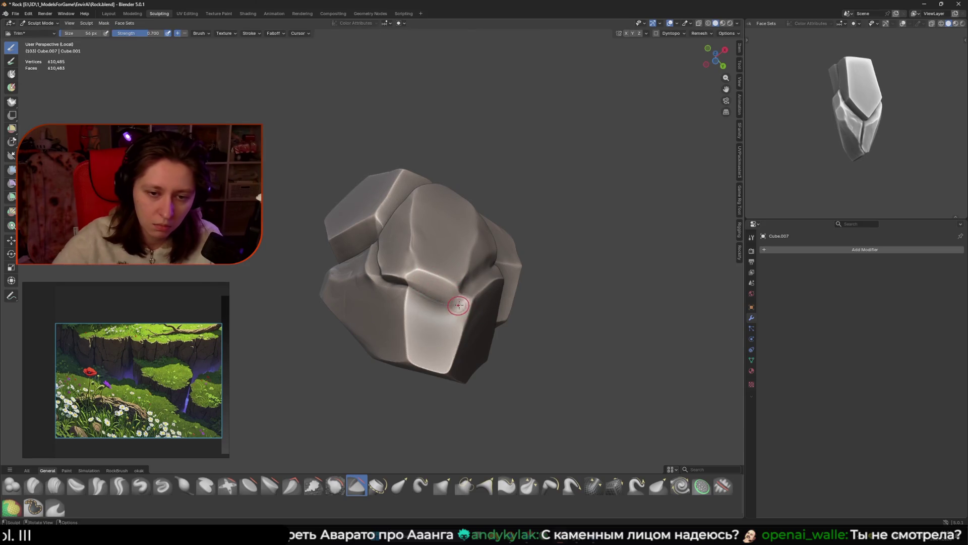
key(f)
click(412, 302)
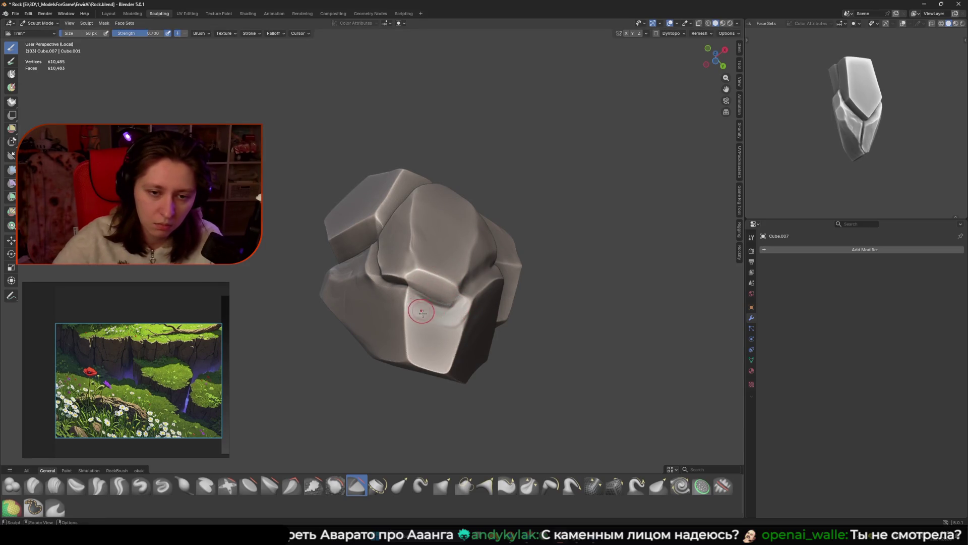
click(449, 318)
mouse_move(449, 317)
middle_down()
mouse_move(411, 266)
mouse_move(460, 247)
middle_up()
scroll(411, 267, up, 3)
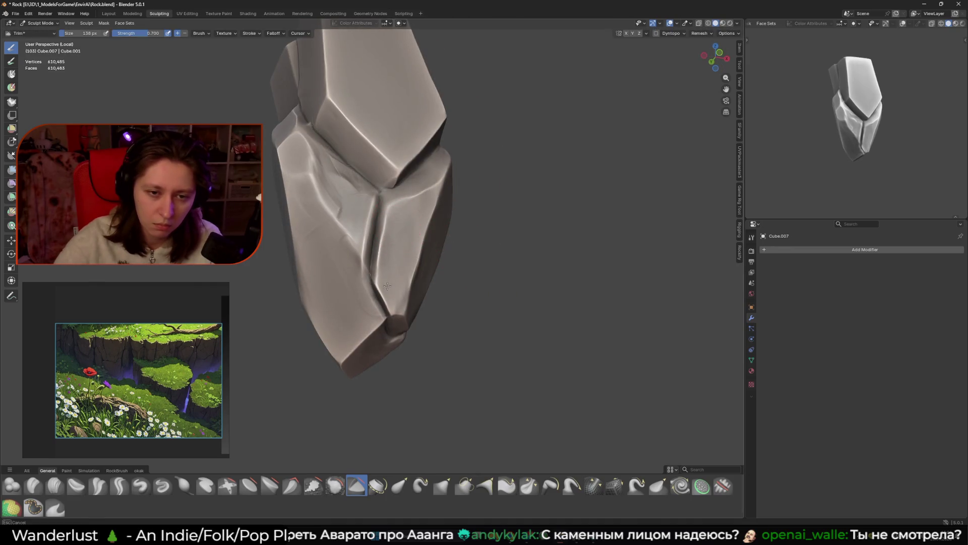
mouse_move(392, 234)
mouse_down()
mouse_move(381, 283)
mouse_move(391, 300)
mouse_move(437, 186)
mouse_up()
mouse_move(437, 186)
middle_down()
mouse_move(443, 227)
mouse_move(370, 199)
middle_up()
key(shift+c)
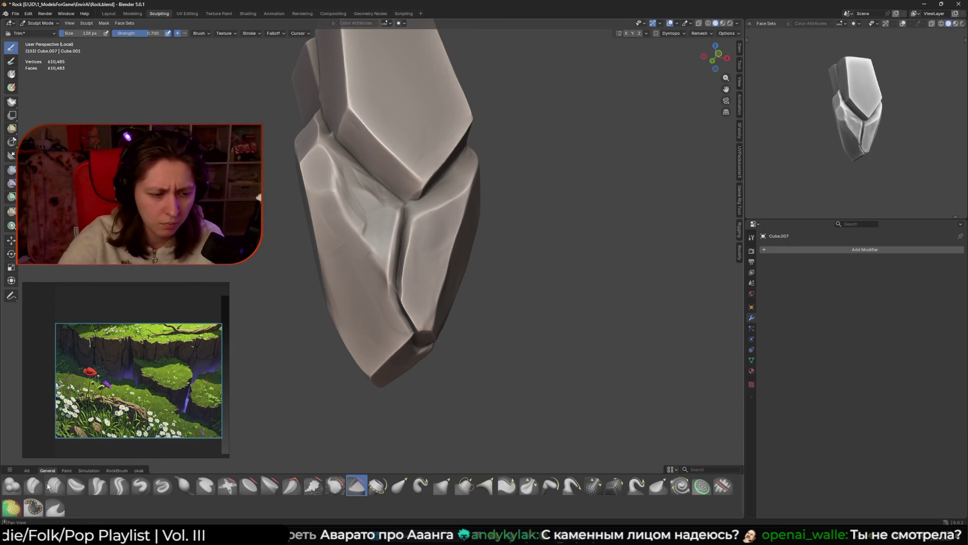
drag(337, 214, 369, 219)
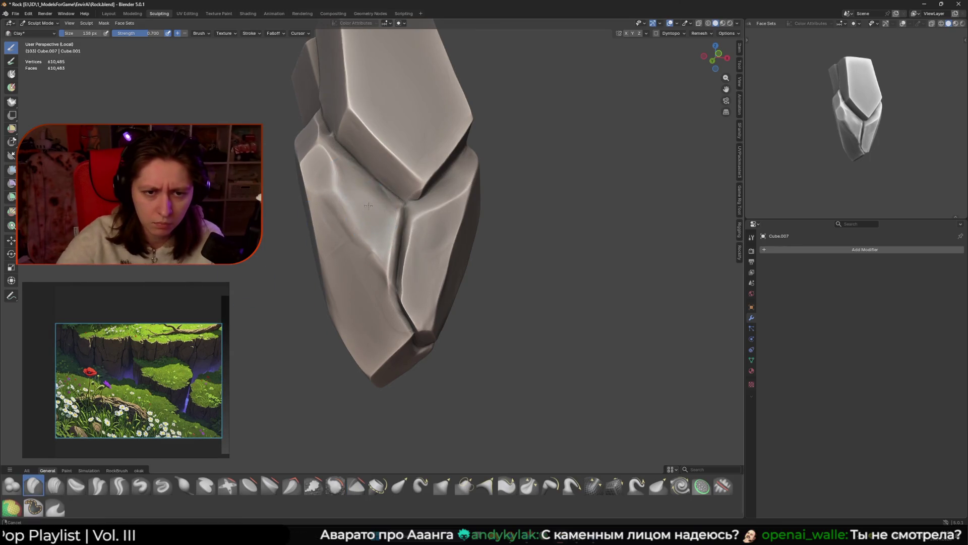
Step: Zoom to the lower crease, return to Trim at 154 px, and cut a flat plane into the lower-left face
middle_drag(367, 203, 364, 259)
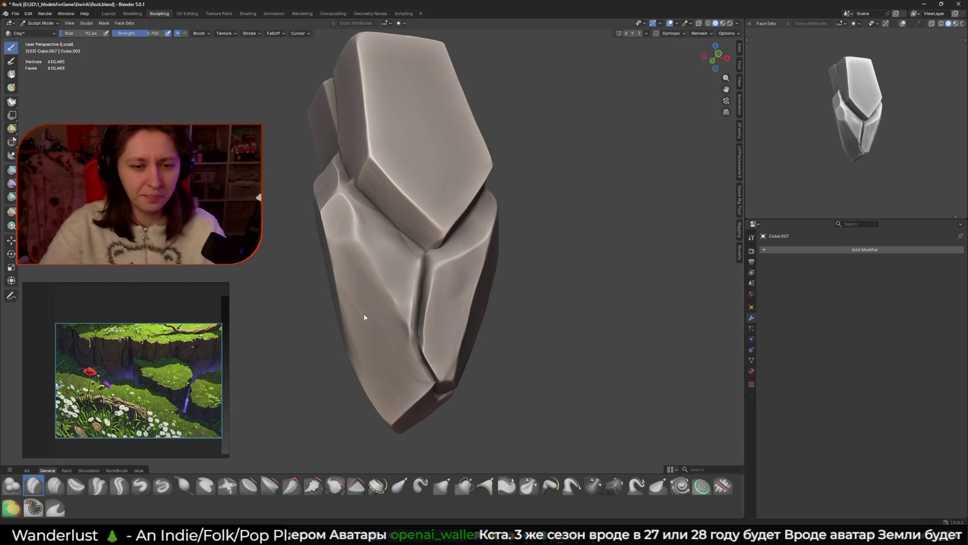
mouse_move(441, 223)
shift+middle_down()
mouse_move(469, 229)
mouse_move(425, 217)
shift+middle_up()
key(bracketleft)
key(bracketleft)
key(bracketleft)
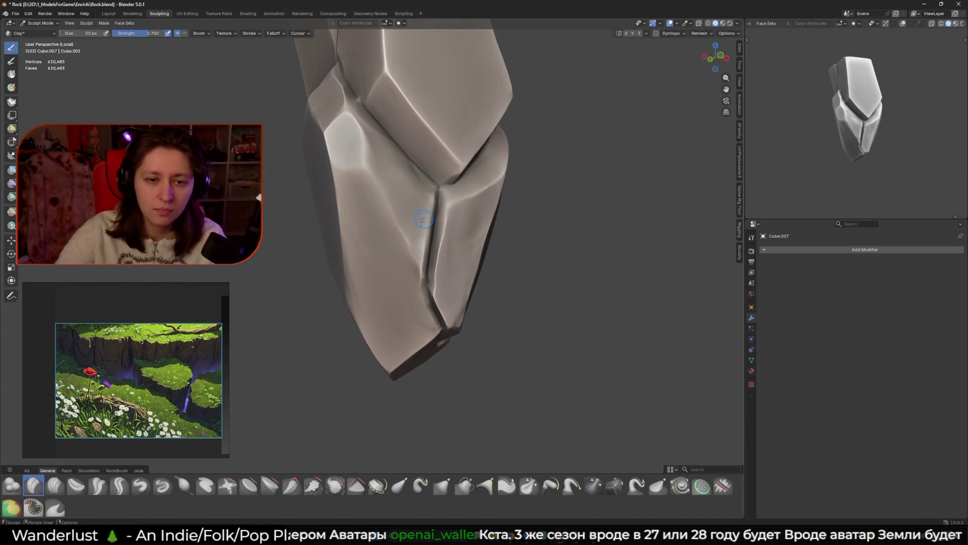
key(bracketright)
key(bracketright)
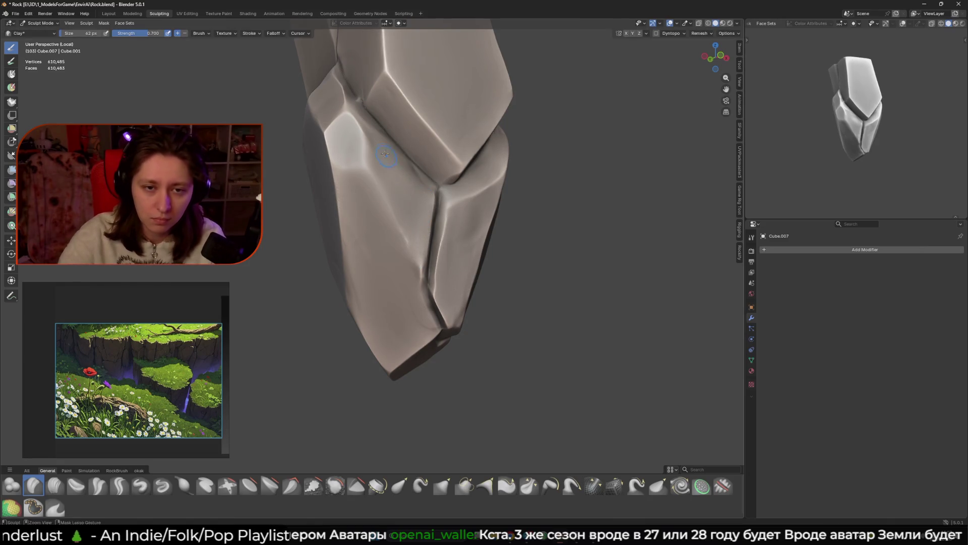
click(356, 485)
shift+middle_drag(405, 283, 399, 300)
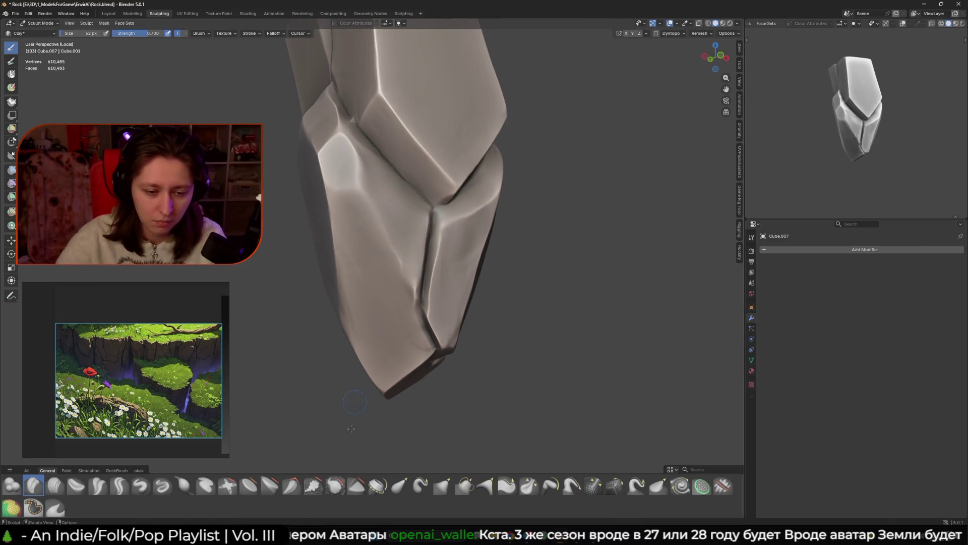
drag(399, 300, 395, 291)
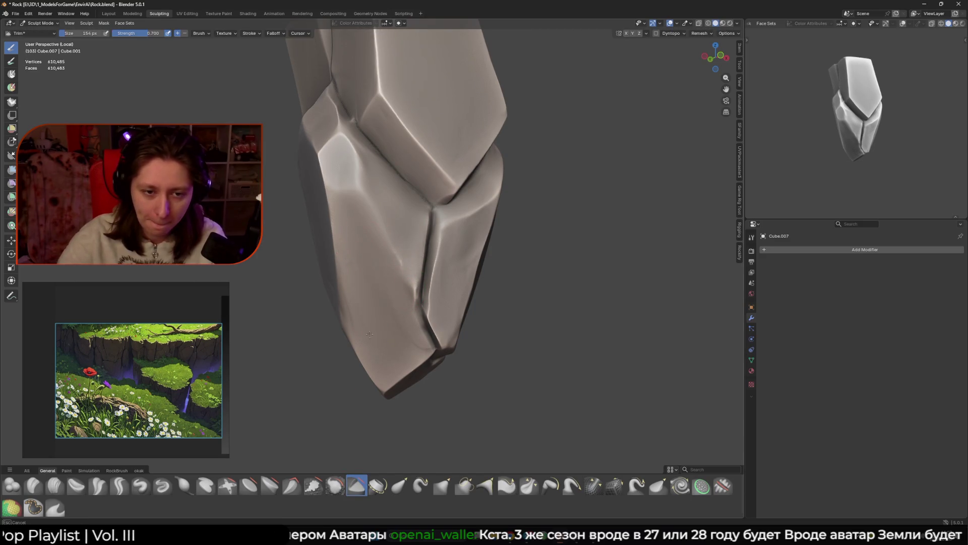
Step: Trim a small flat patch on the rock's lower-left face and shrink the brush
middle_drag(386, 298, 363, 268)
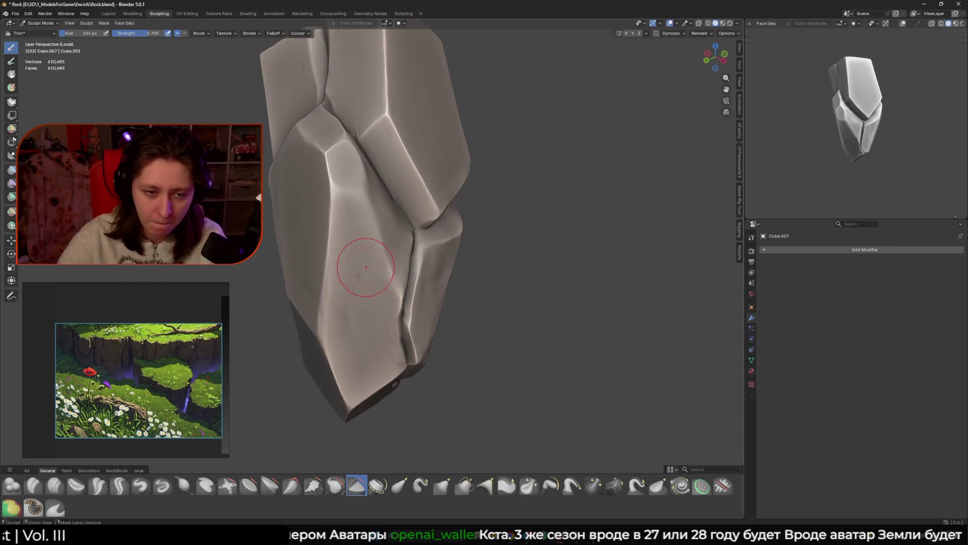
drag(352, 316, 346, 317)
mouse_move(346, 317)
middle_down()
mouse_move(455, 267)
mouse_move(380, 237)
middle_up()
middle_drag(404, 196, 423, 290)
key(f)
click(446, 245)
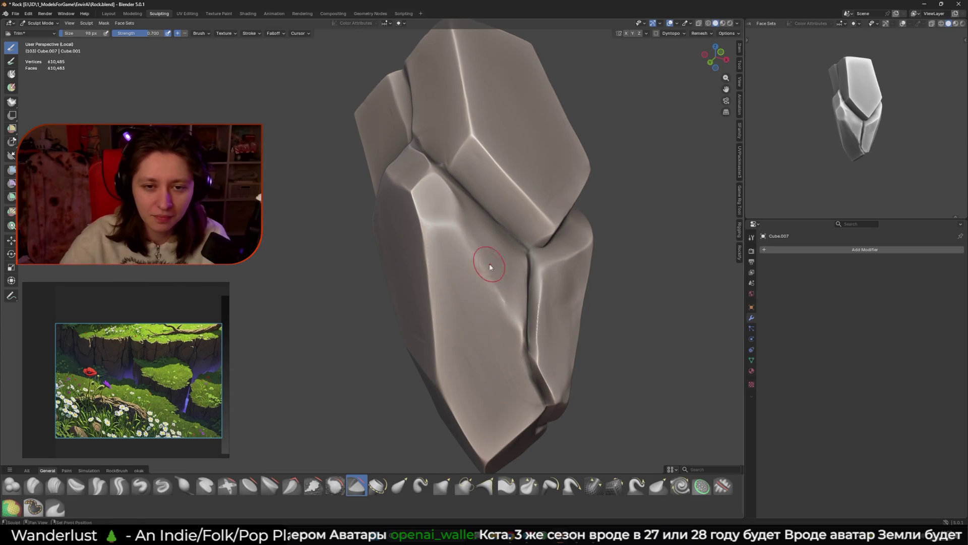
Step: Enlarge the brush and cut streaks into the rock's left face, undoing and redoing the stroke
middle_drag(493, 255, 474, 294)
key(f)
click(421, 217)
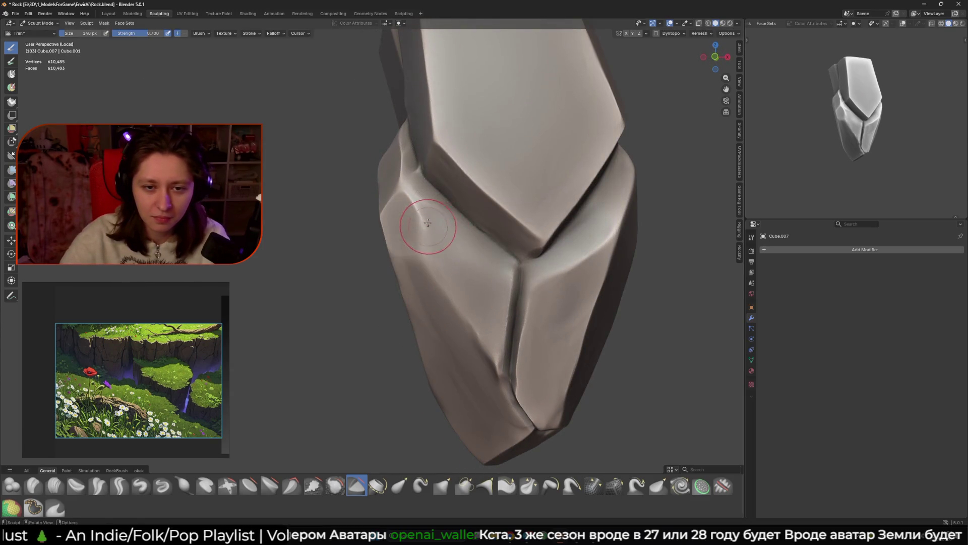
drag(443, 238, 489, 349)
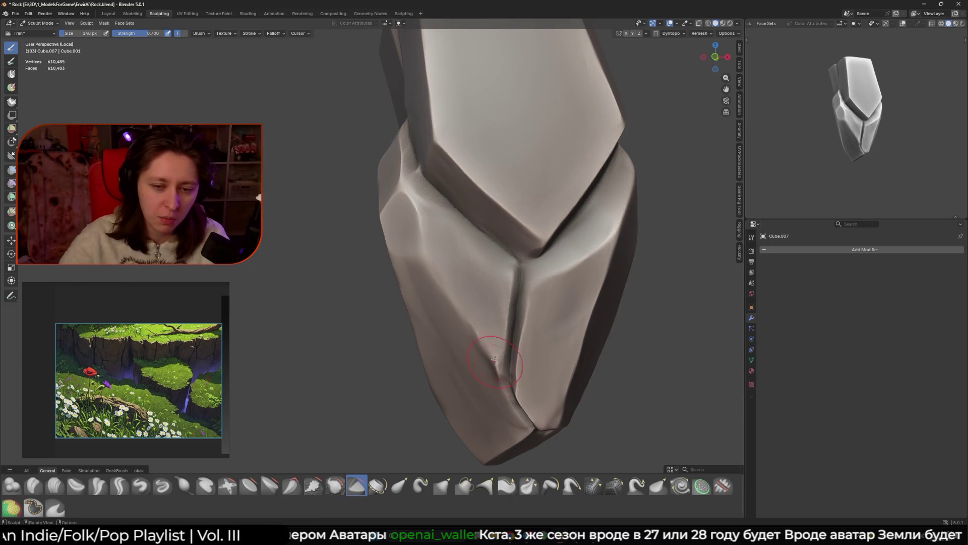
middle_drag(489, 349, 482, 308)
key(ctrl+z)
key(ctrl+z)
key(ctrl+shift+z)
key(ctrl+shift+z)
Step: Deepen the vertical crease below the junction and flatten the upper-left face into a plane
shift+middle_drag(502, 371, 452, 274)
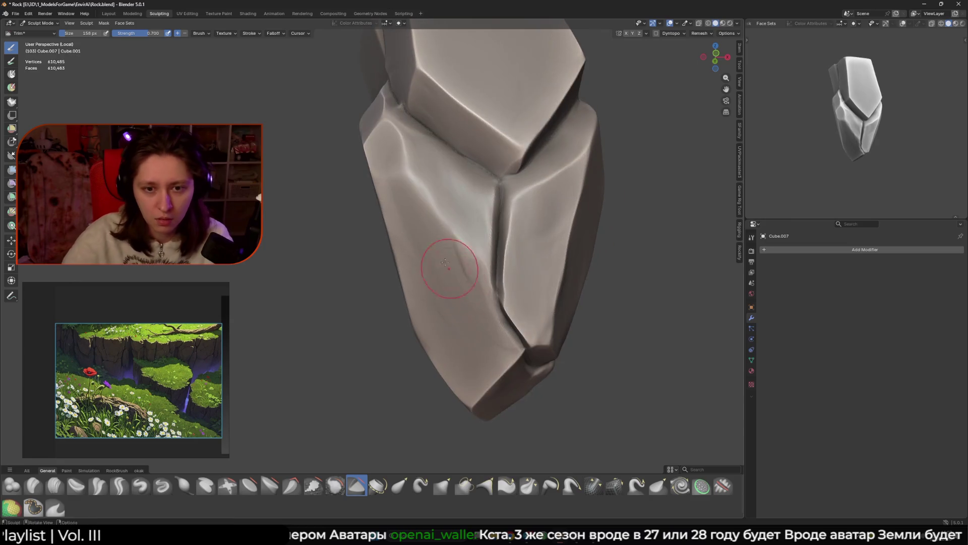
shift+middle_drag(459, 208, 471, 259)
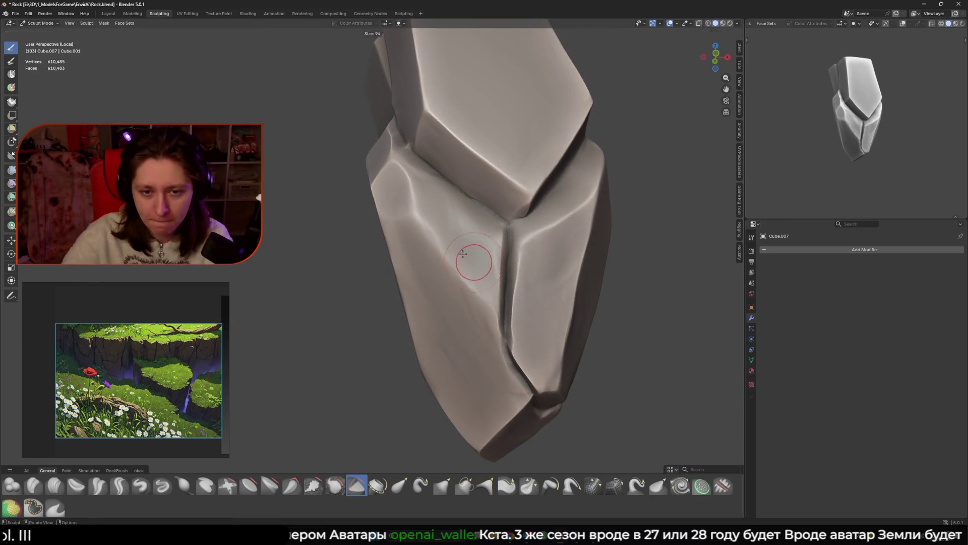
mouse_move(479, 232)
ctrl+mouse_down()
mouse_move(479, 285)
mouse_move(472, 262)
mouse_move(481, 276)
mouse_move(481, 222)
mouse_move(479, 269)
ctrl+mouse_up()
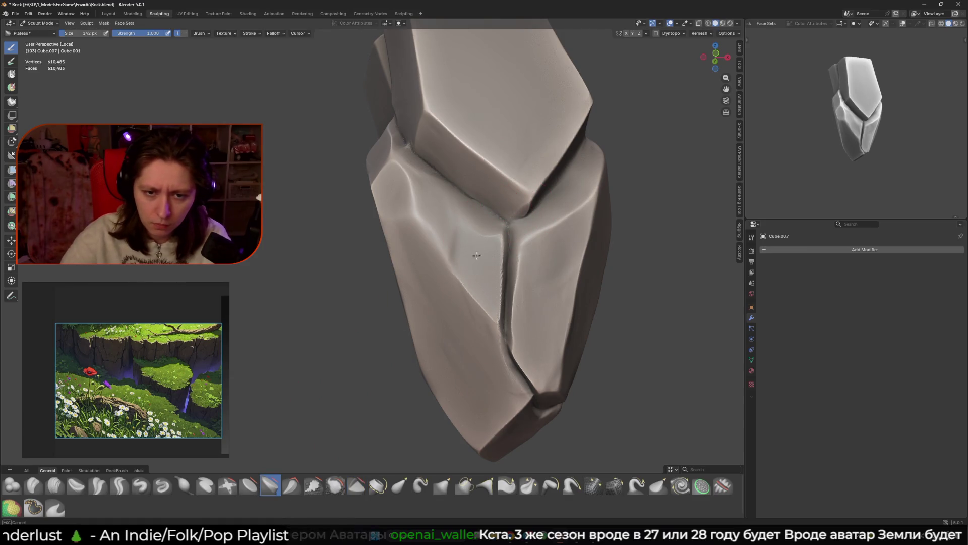
drag(433, 237, 421, 191)
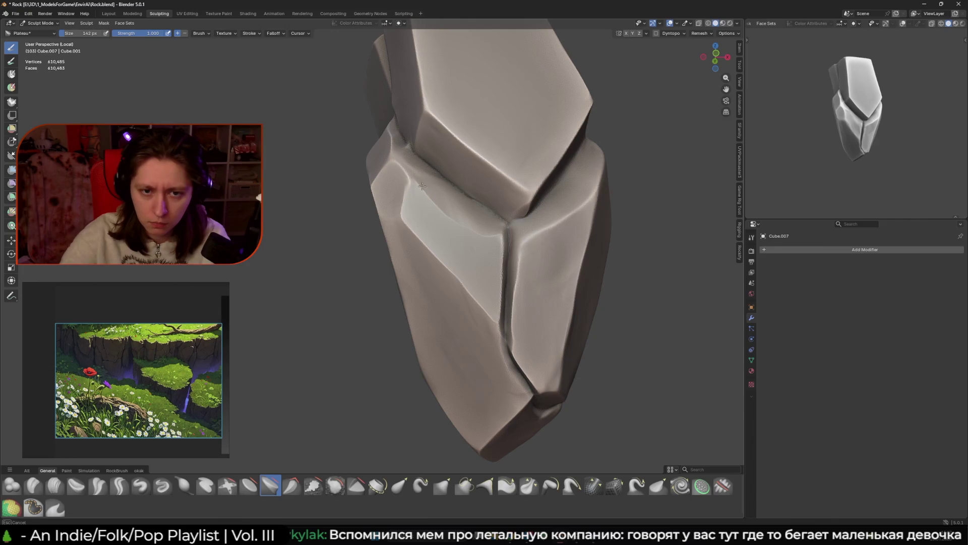
drag(439, 232, 463, 278)
mouse_move(463, 278)
middle_down()
mouse_move(443, 281)
mouse_move(437, 259)
mouse_move(415, 290)
middle_up()
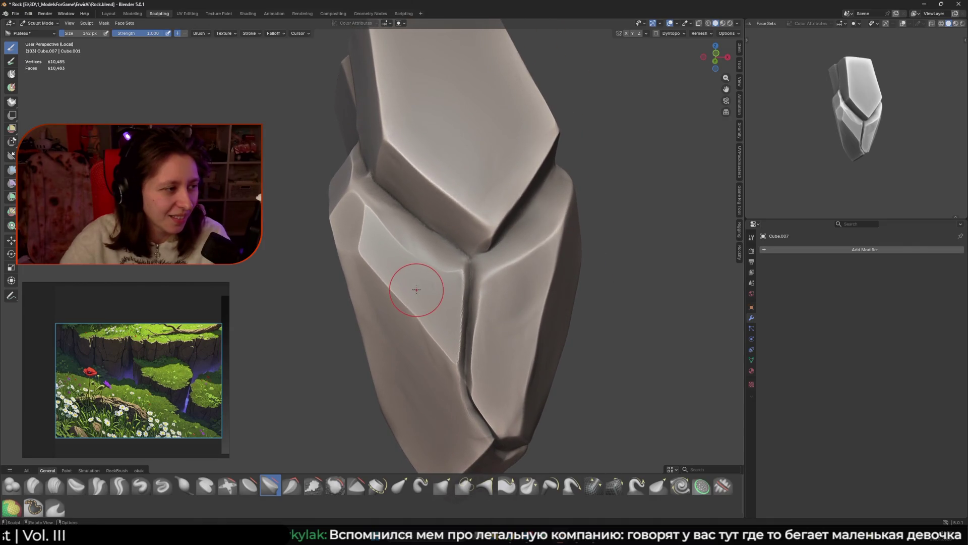
Step: Switch back to the Trim brush, adjust its size, and flatten the crevice surface
click(356, 486)
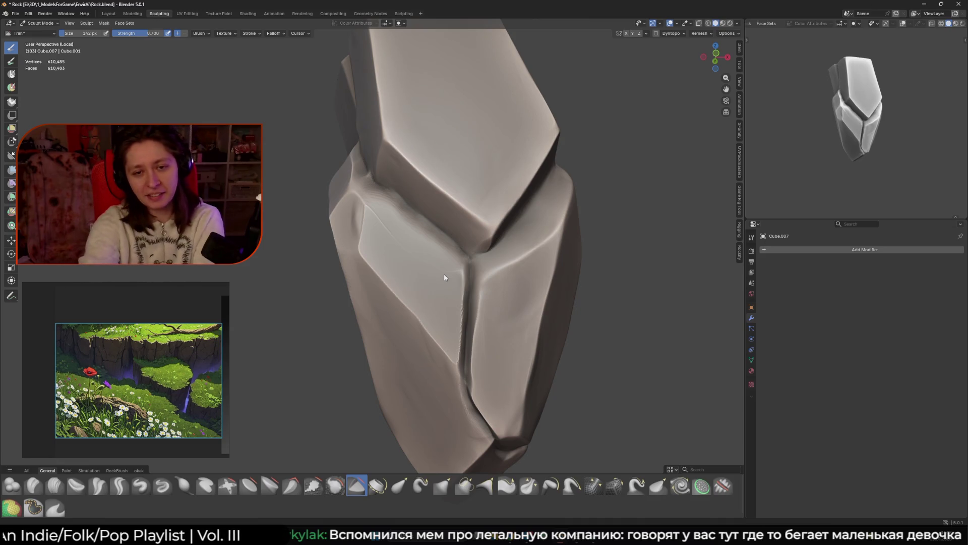
mouse_move(444, 277)
middle_down()
mouse_move(392, 234)
mouse_move(364, 238)
mouse_move(392, 260)
mouse_move(376, 230)
mouse_move(383, 218)
mouse_move(300, 446)
middle_up()
key(f)
click(376, 209)
key(f)
click(376, 229)
key(f)
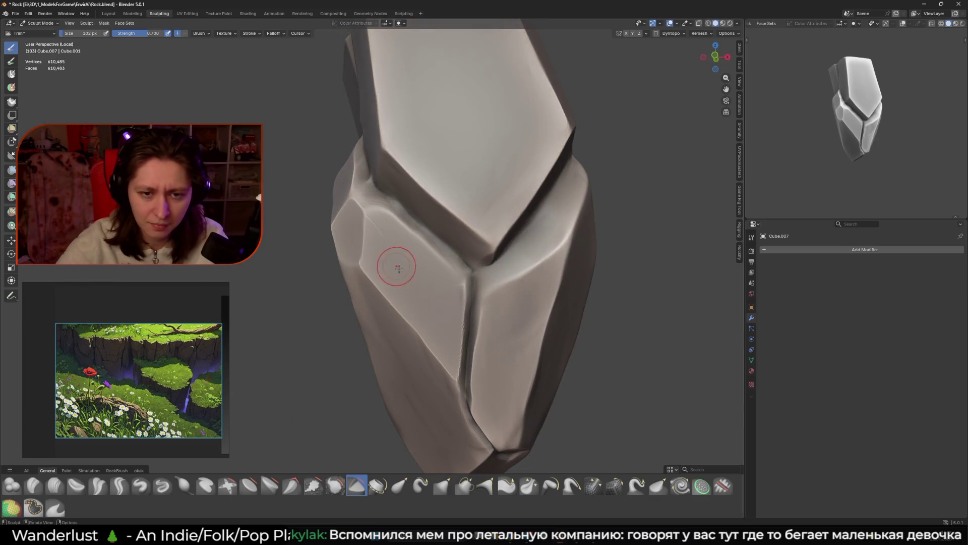
drag(411, 240, 452, 264)
Step: Set the Trim brush radius to 100 px and reframe the rock's lower tip
key(f)
click(382, 200)
click(372, 199)
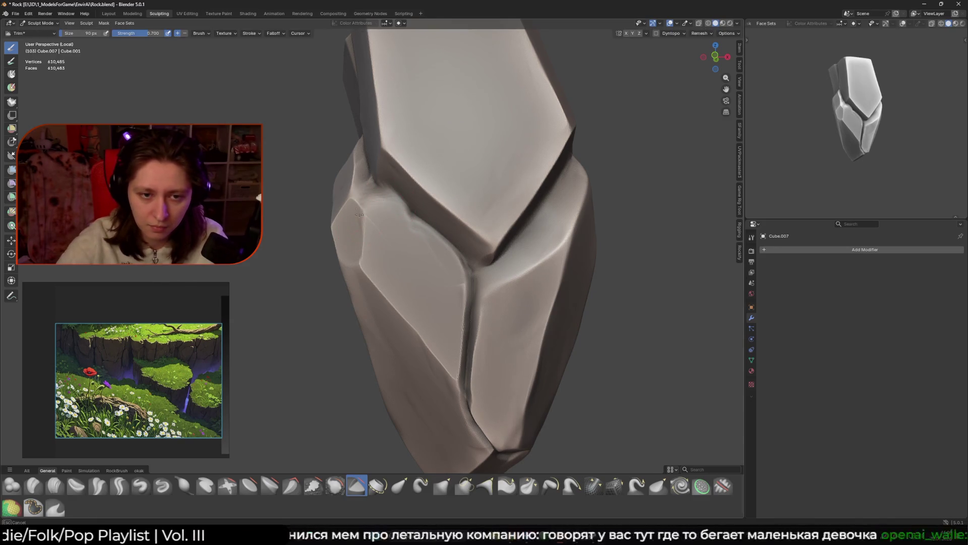
middle_drag(360, 218, 403, 252)
key(f)
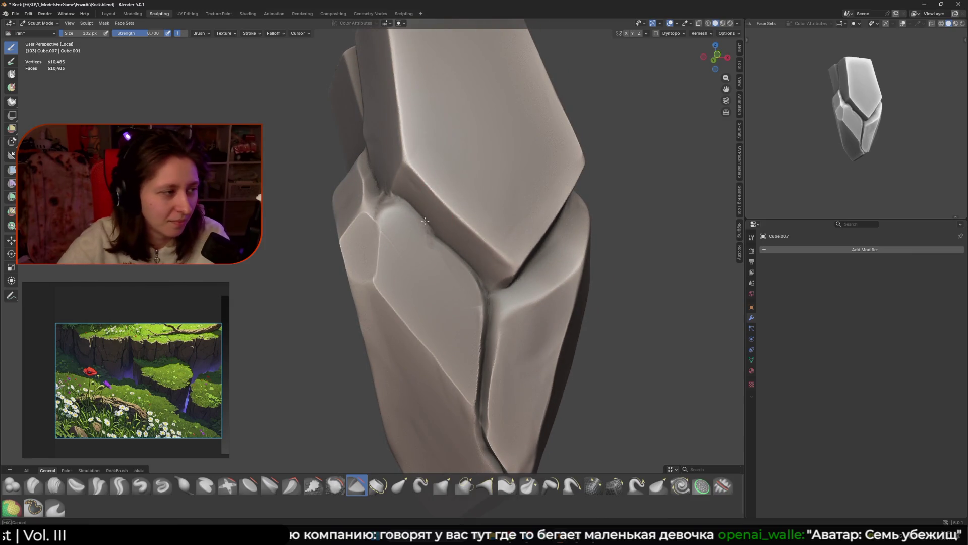
mouse_move(395, 217)
middle_down()
mouse_move(433, 199)
mouse_move(395, 227)
middle_up()
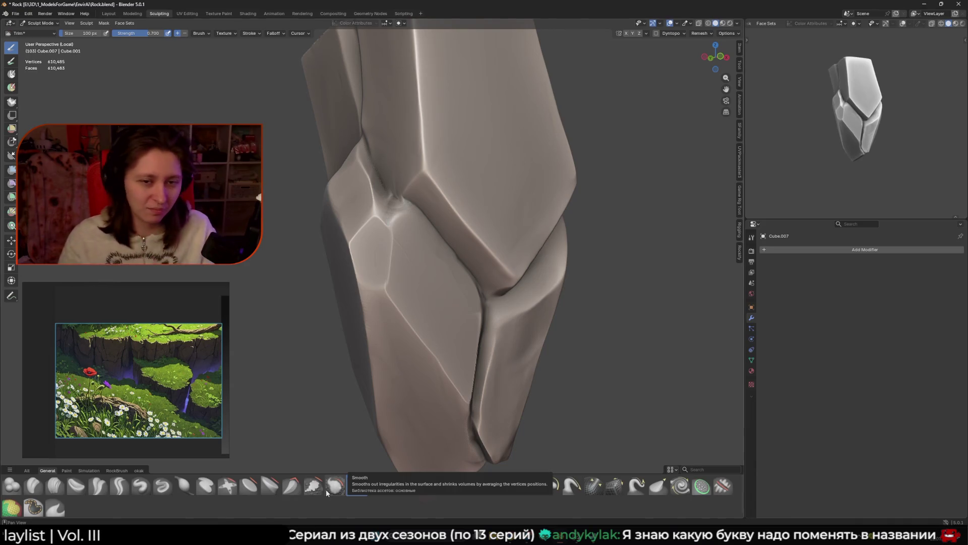
scroll(437, 303, down, 5)
scroll(438, 303, up, 1)
Step: Flatten the surface near the crease with the Plateau brush, then shrink the brush
mouse_move(438, 419)
shift+middle_down()
mouse_move(437, 303)
mouse_move(400, 311)
shift+middle_up()
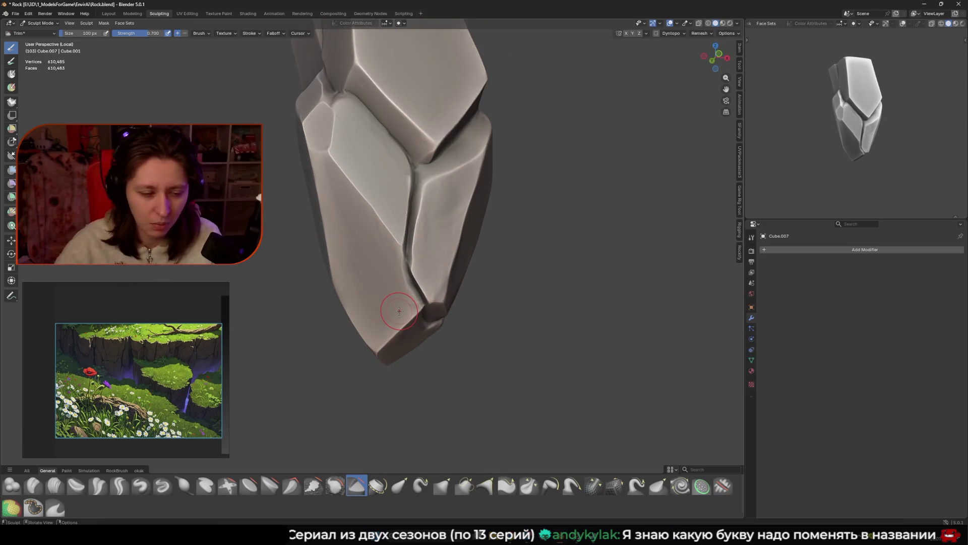
click(270, 486)
drag(432, 216, 454, 237)
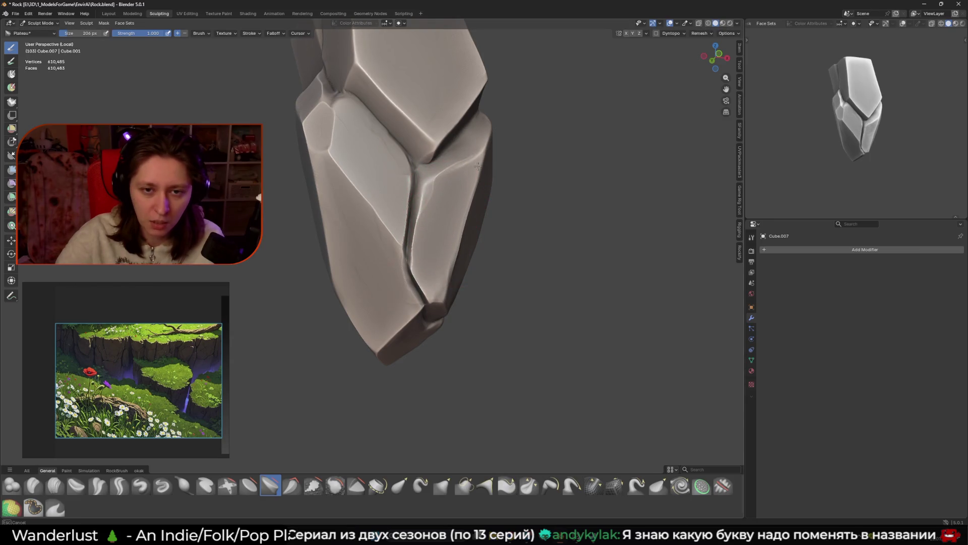
key(f)
click(429, 219)
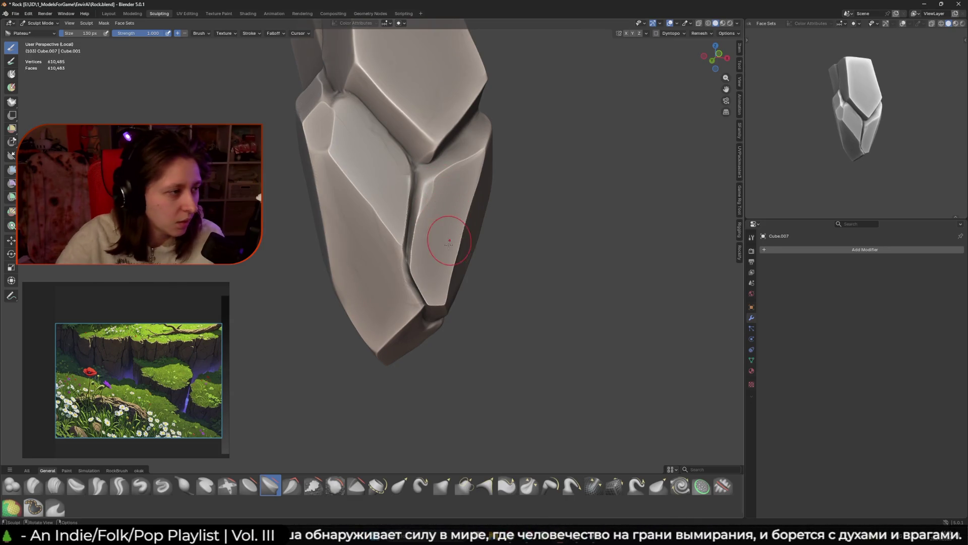
shift+middle_drag(483, 201, 429, 255)
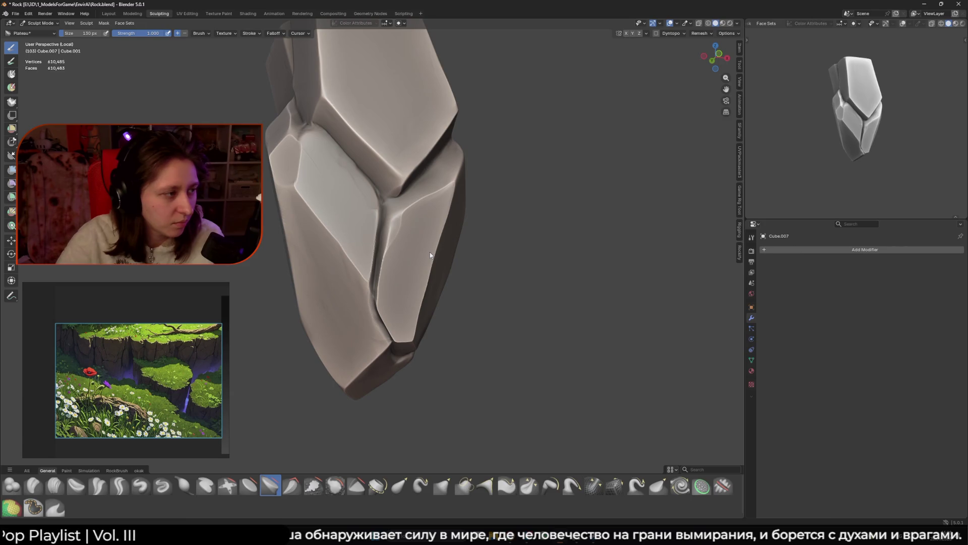
Step: Alternate Trim and Plateau, enlarge the brush, and smooth the central groove down the front
click(357, 486)
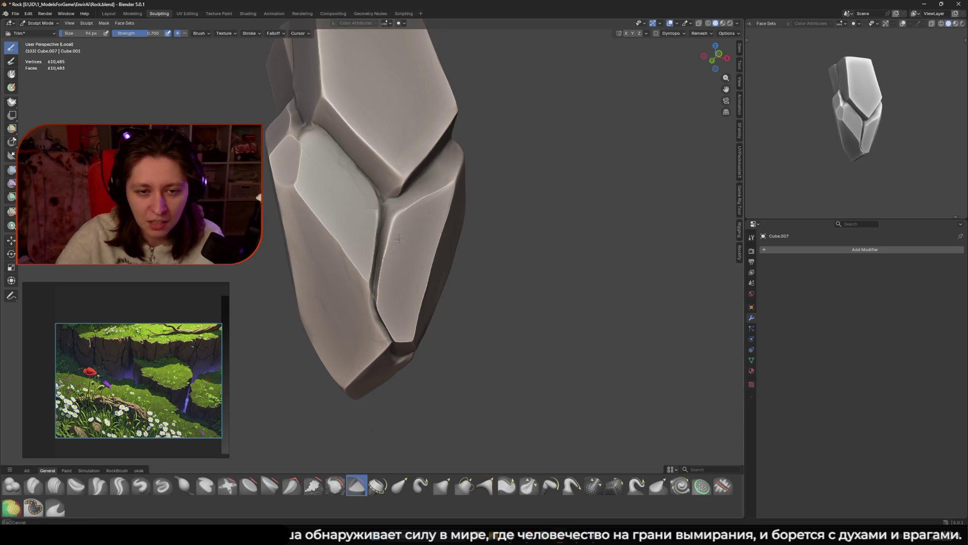
middle_drag(409, 272, 393, 276)
key(f)
click(271, 485)
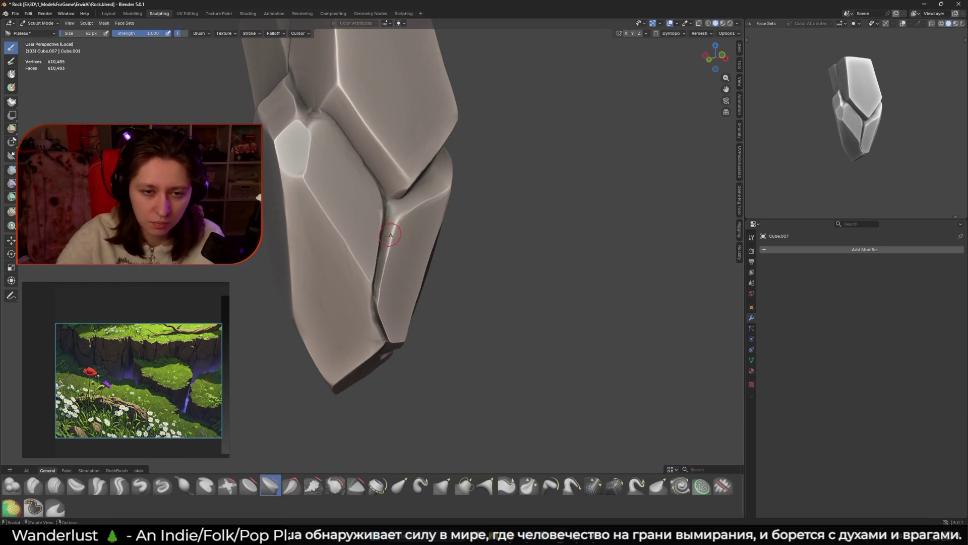
middle_drag(389, 235, 387, 234)
key(f)
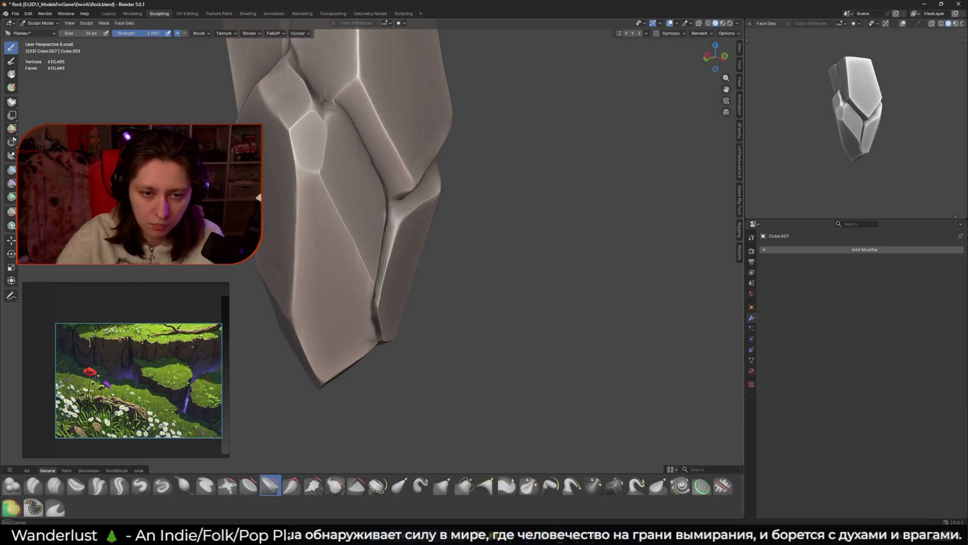
click(388, 242)
mouse_move(389, 242)
middle_down()
mouse_move(472, 208)
mouse_move(374, 205)
mouse_move(383, 183)
middle_up()
mouse_move(367, 282)
mouse_down()
mouse_move(376, 237)
mouse_move(362, 334)
mouse_up()
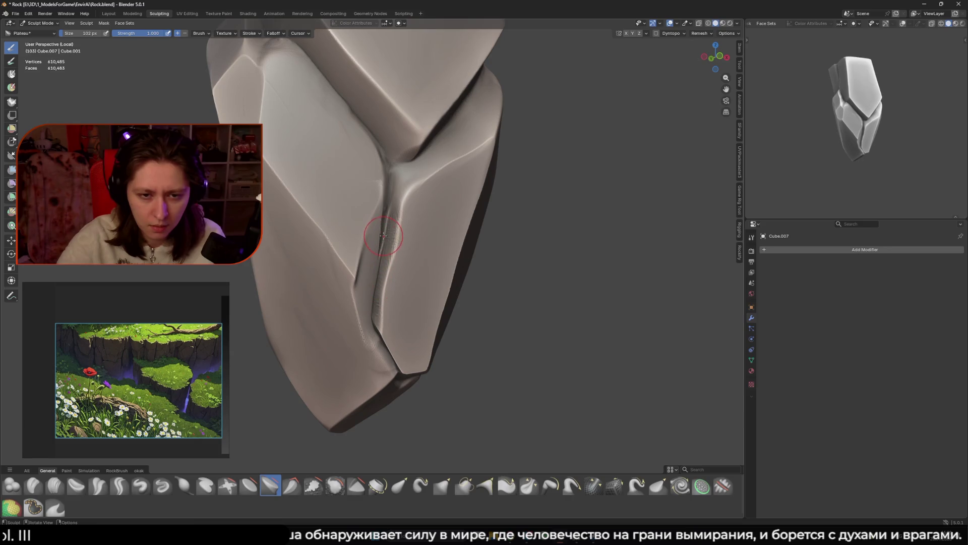
mouse_move(383, 235)
middle_down()
mouse_move(439, 207)
mouse_move(395, 255)
mouse_move(410, 243)
mouse_move(379, 309)
middle_up()
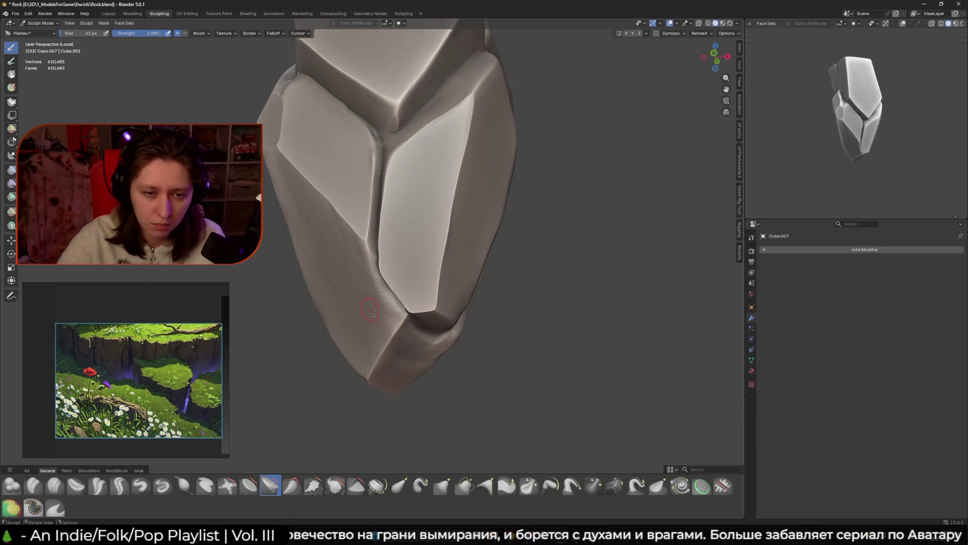
Step: Make a flat Trim cut on the rock, then switch to the Plateau brush and enlarge it
key(t)
mouse_move(398, 308)
mouse_down()
mouse_move(400, 320)
mouse_move(359, 287)
mouse_up()
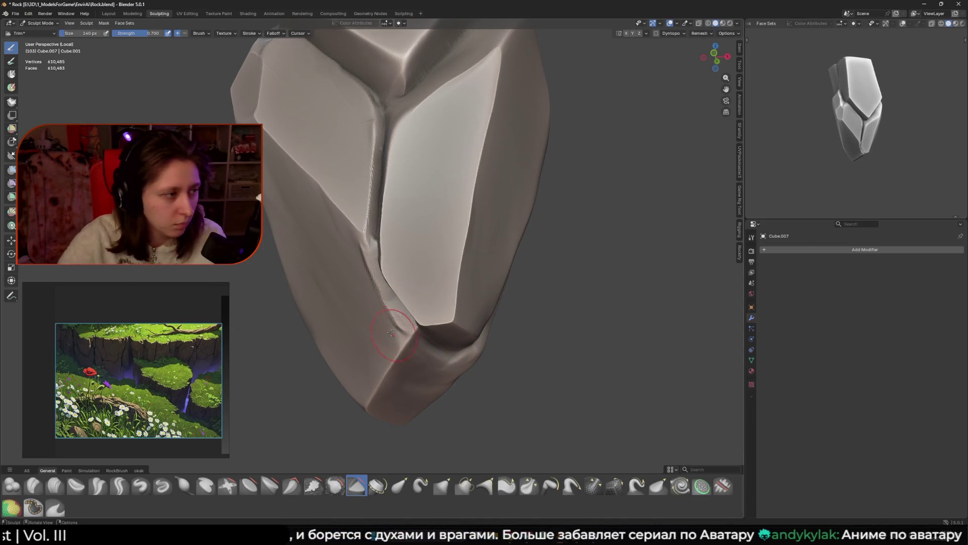
mouse_move(360, 271)
middle_down()
mouse_move(389, 259)
mouse_move(402, 303)
middle_up()
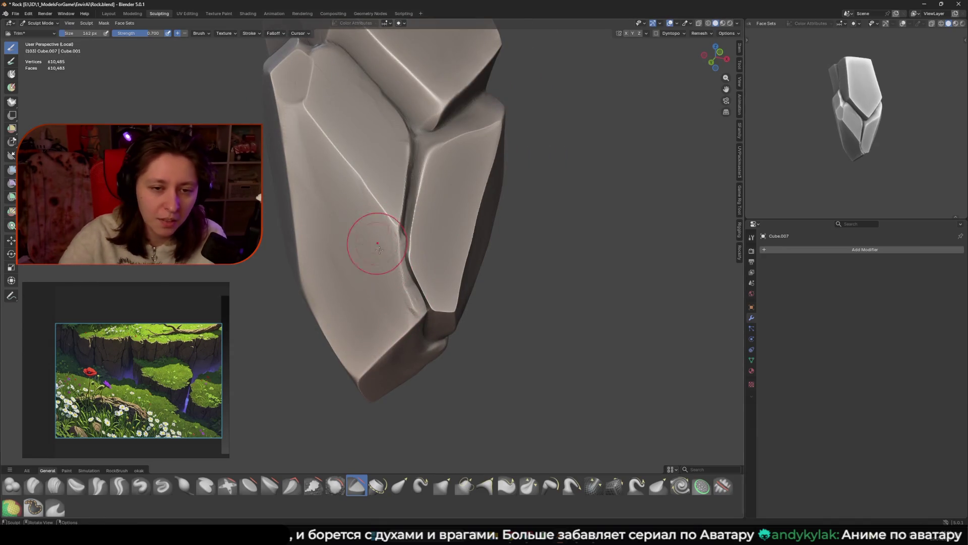
click(264, 489)
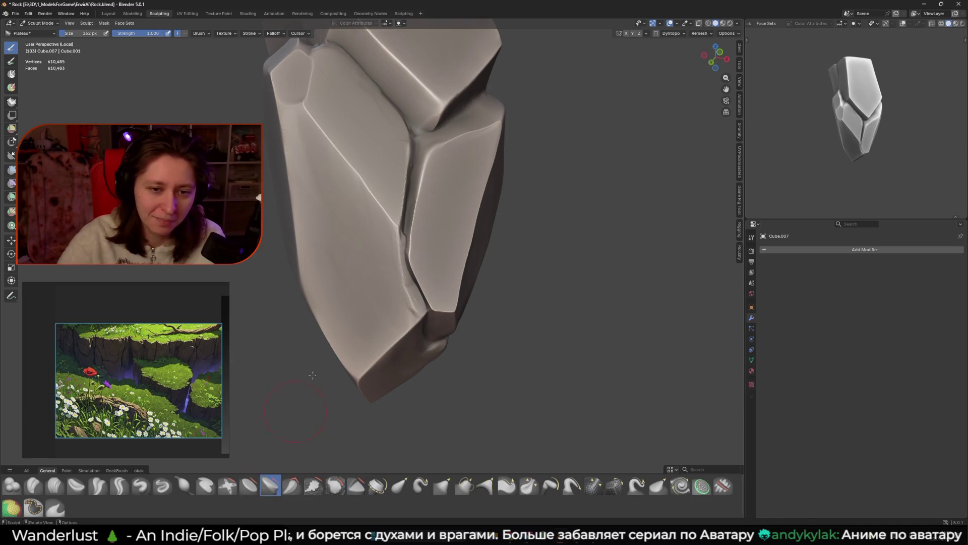
key(f)
click(388, 341)
mouse_move(387, 341)
middle_down()
mouse_move(346, 255)
mouse_move(350, 308)
middle_up()
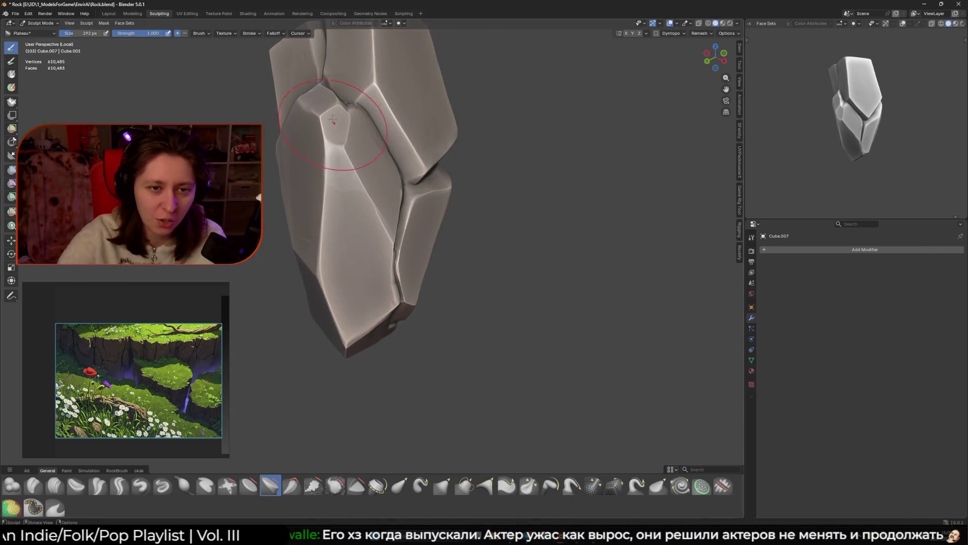
Step: Resize the Plateau brush to 210 px while orbiting around the rock's top
mouse_move(347, 212)
middle_down()
mouse_move(349, 178)
mouse_move(462, 205)
middle_up()
scroll(342, 190, up, 3)
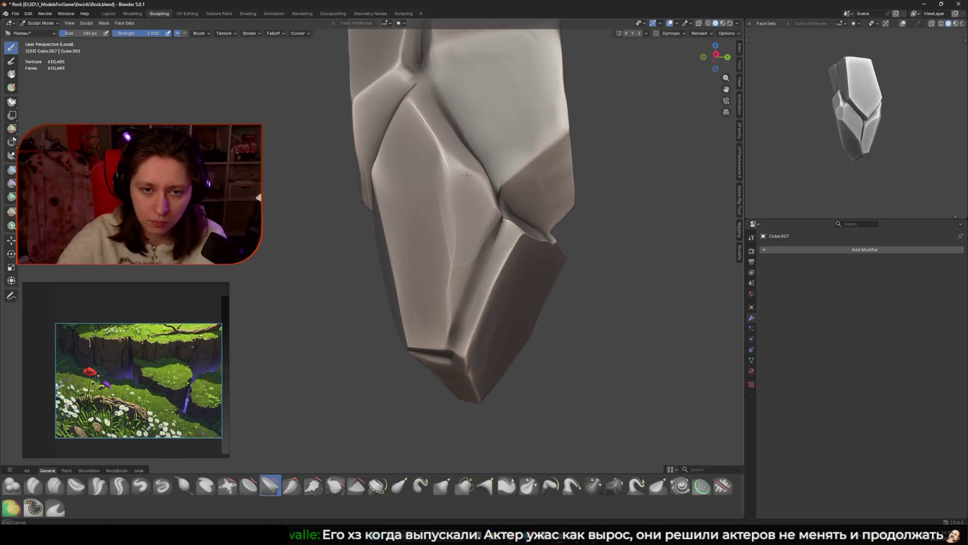
scroll(470, 149, down, 3)
mouse_move(470, 150)
middle_down()
mouse_move(444, 292)
mouse_move(428, 282)
middle_up()
scroll(461, 208, up, 2)
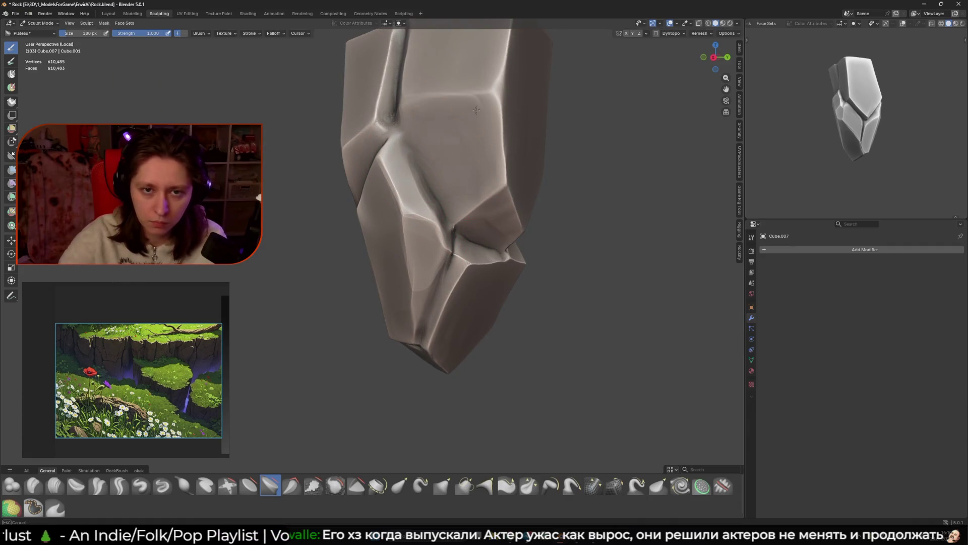
key(f)
drag(475, 118, 445, 111)
click(446, 110)
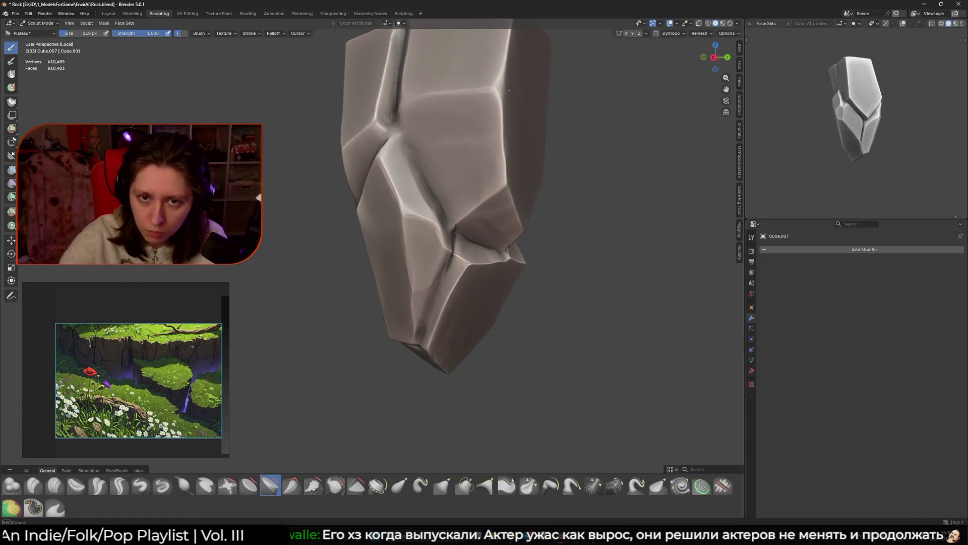
middle_drag(413, 171, 430, 199)
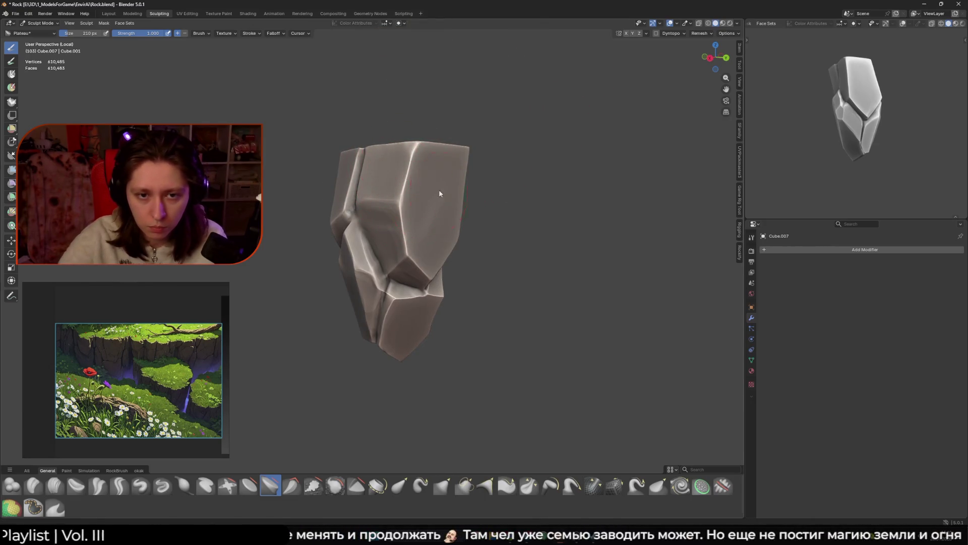
Step: Flatten the rock's top-right faces and upper-right edge with the Plateau brush
middle_drag(378, 160, 373, 224)
middle_drag(369, 306, 457, 204)
mouse_move(445, 136)
mouse_down()
mouse_move(433, 222)
mouse_move(444, 275)
mouse_move(414, 309)
mouse_up()
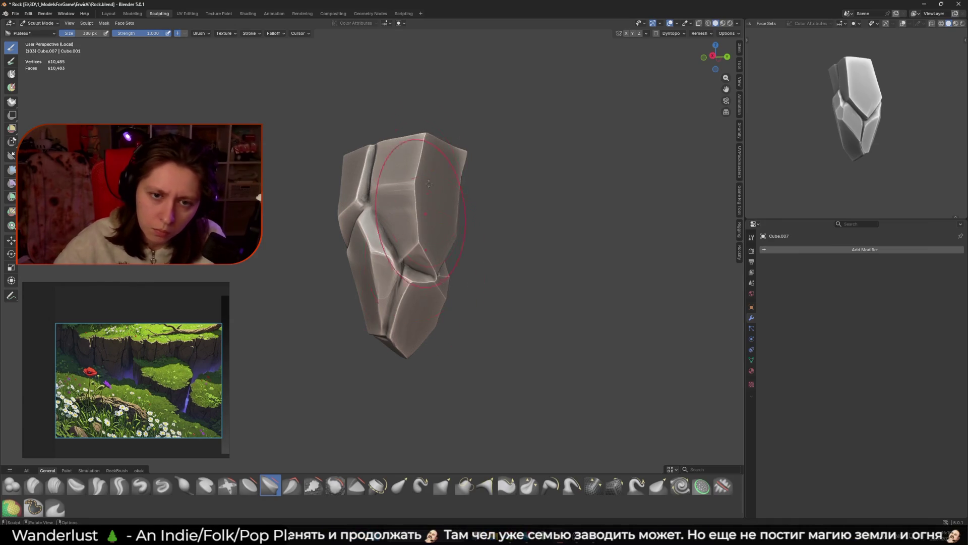
drag(452, 129, 456, 151)
click(458, 150)
middle_drag(458, 150, 465, 165)
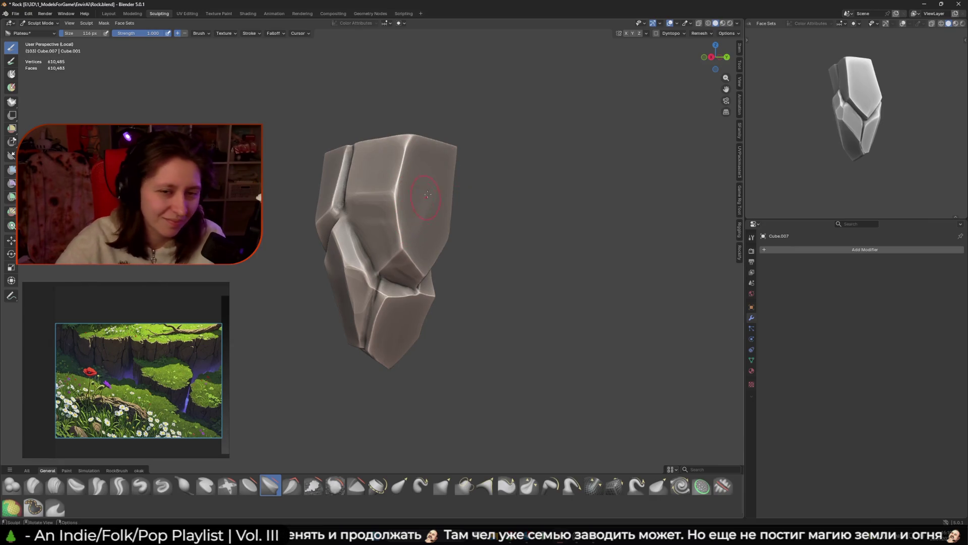
Step: Resize the Plateau brush to 134 px, then 70 px, while viewing the top and front faces
key(f)
click(440, 138)
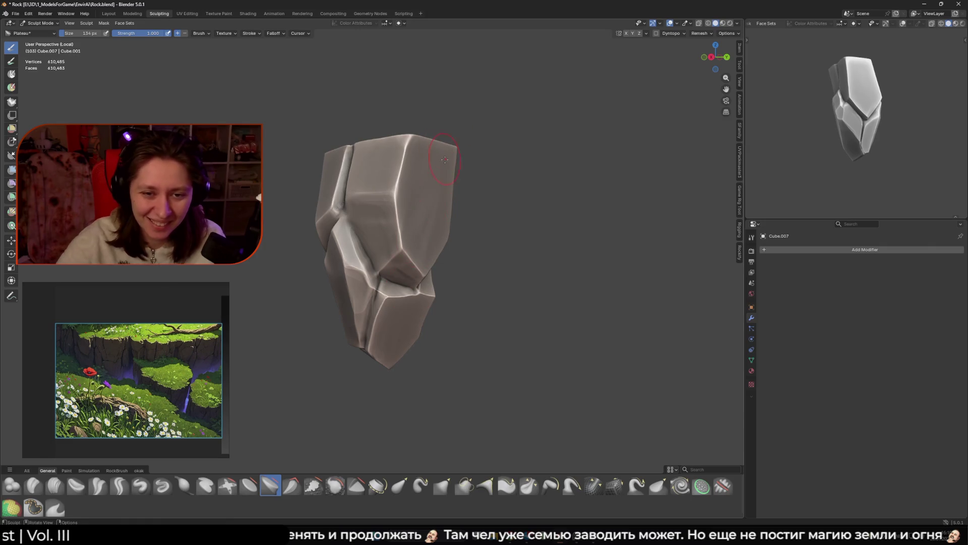
mouse_move(396, 148)
middle_down()
mouse_move(433, 148)
mouse_move(421, 176)
mouse_move(430, 207)
middle_up()
key(f)
click(412, 142)
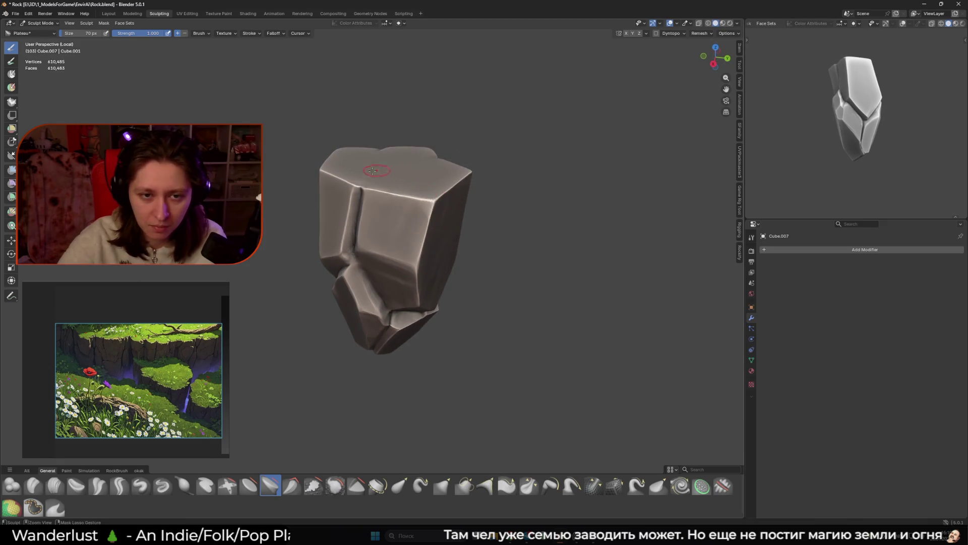
middle_drag(379, 170, 375, 217)
mouse_move(378, 151)
middle_down()
mouse_move(514, 257)
mouse_move(393, 151)
middle_up()
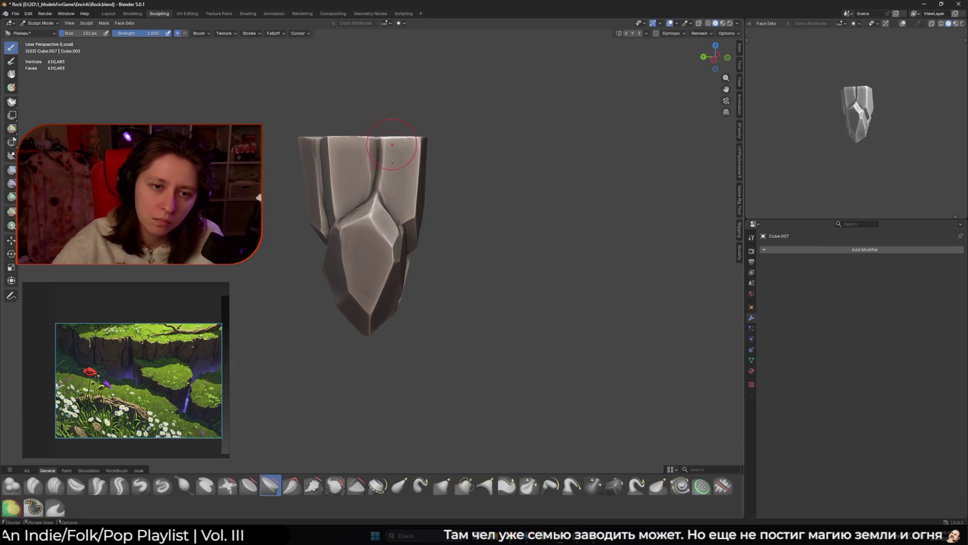
Step: Inspect the sculpted rock from several angles, then exit Local View with numpad slash
scroll(379, 145, up, 5)
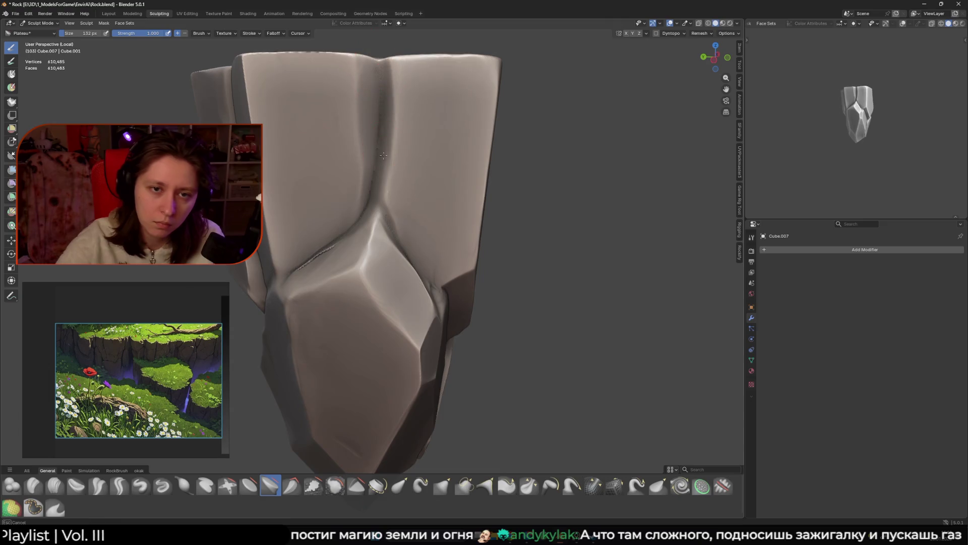
middle_drag(378, 82, 395, 112)
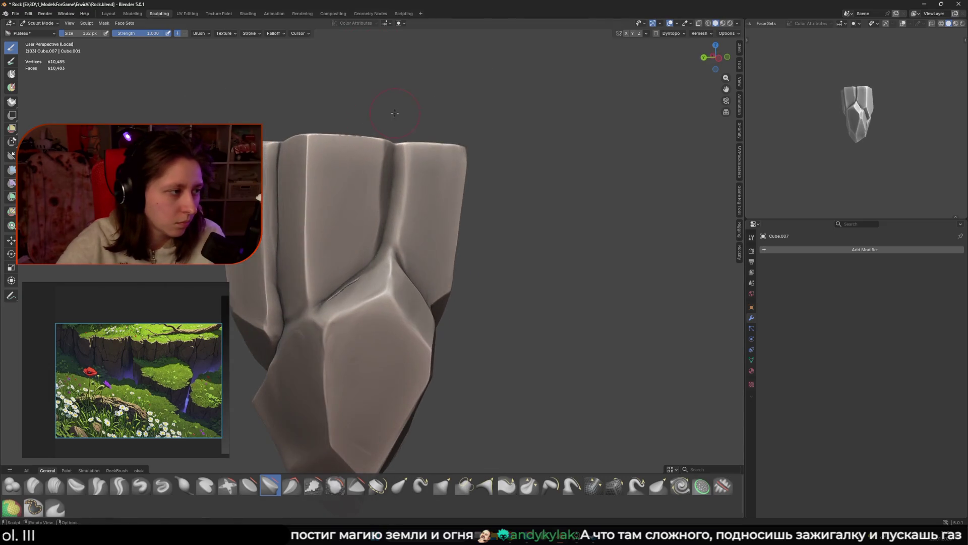
middle_drag(395, 158, 365, 166)
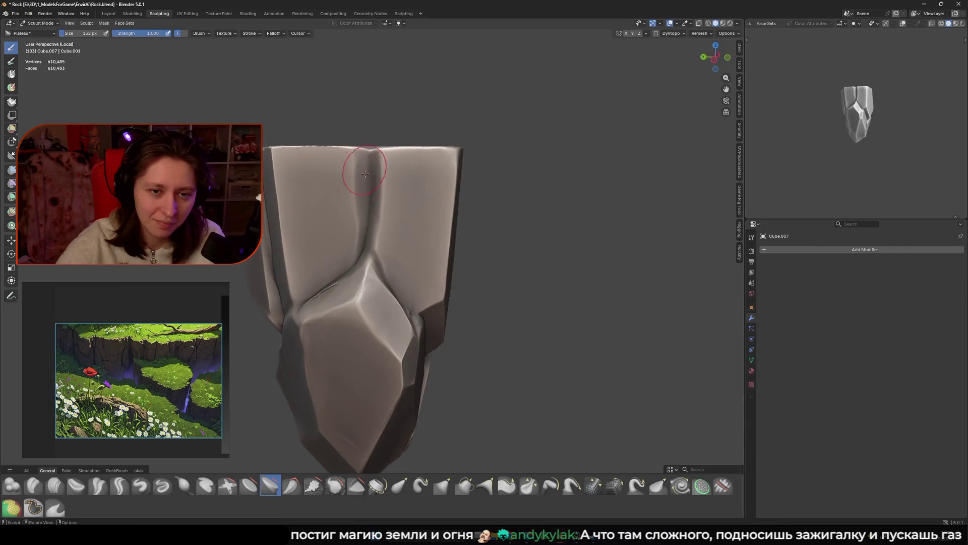
middle_drag(359, 102, 354, 124)
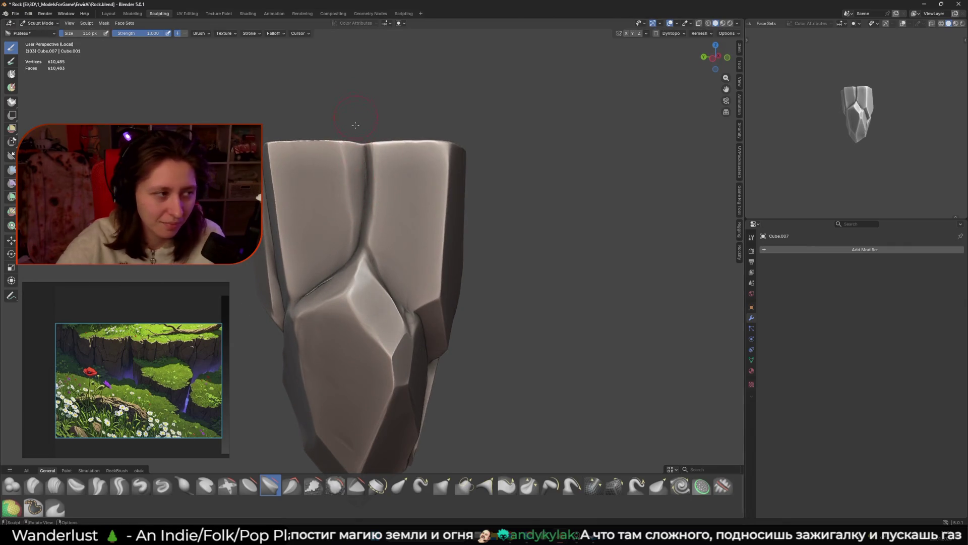
scroll(368, 217, down, 5)
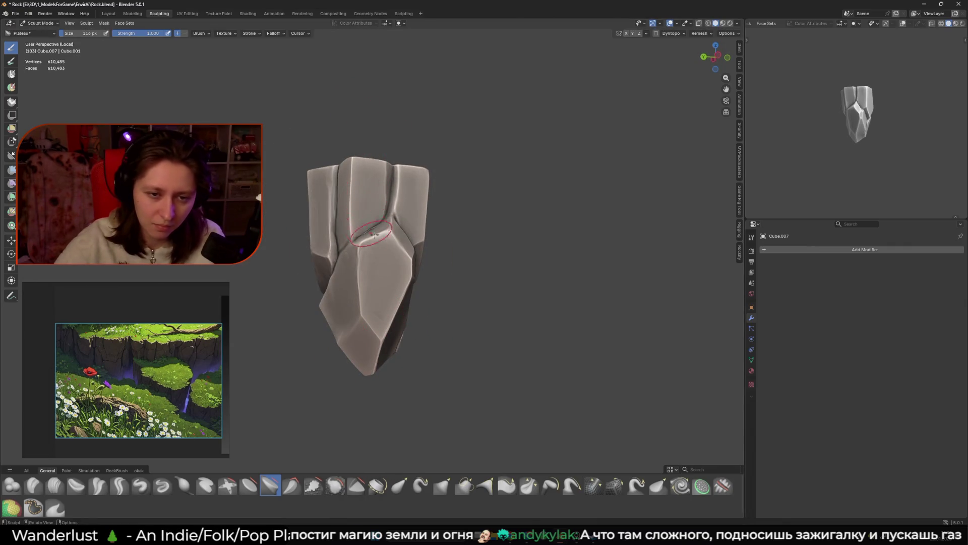
middle_drag(381, 277, 388, 263)
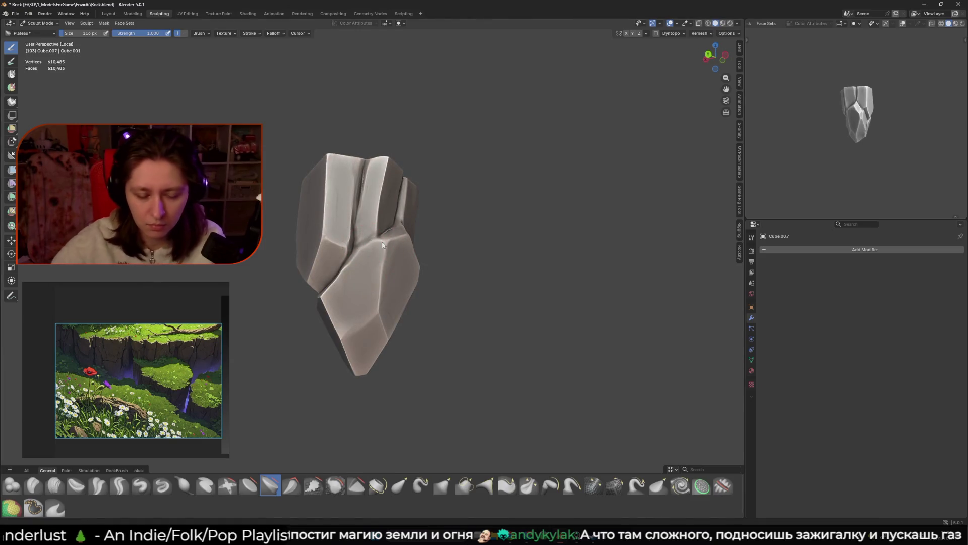
key(KP_Divide)
scroll(422, 205, down, 8)
mouse_move(353, 252)
middle_down()
mouse_move(340, 264)
mouse_move(263, 263)
middle_up()
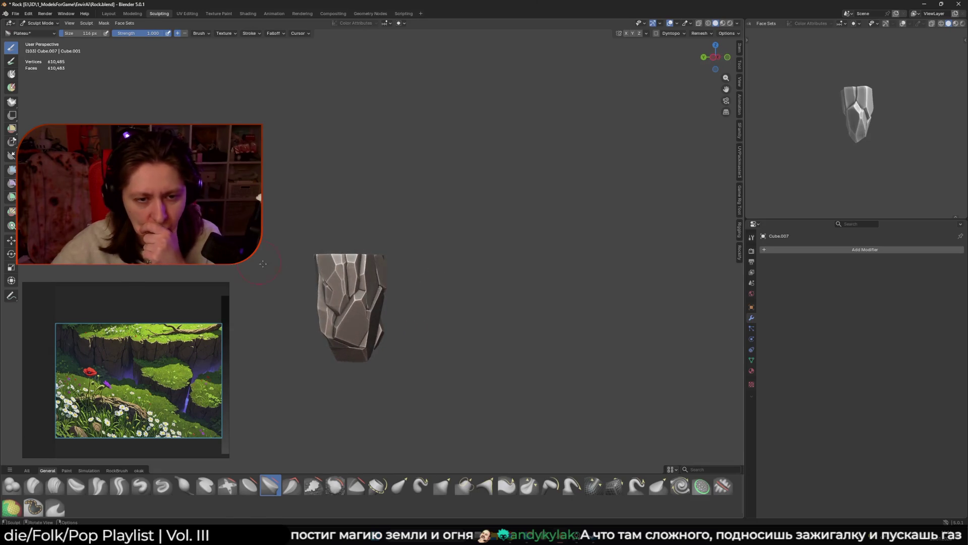
middle_drag(367, 289, 226, 295)
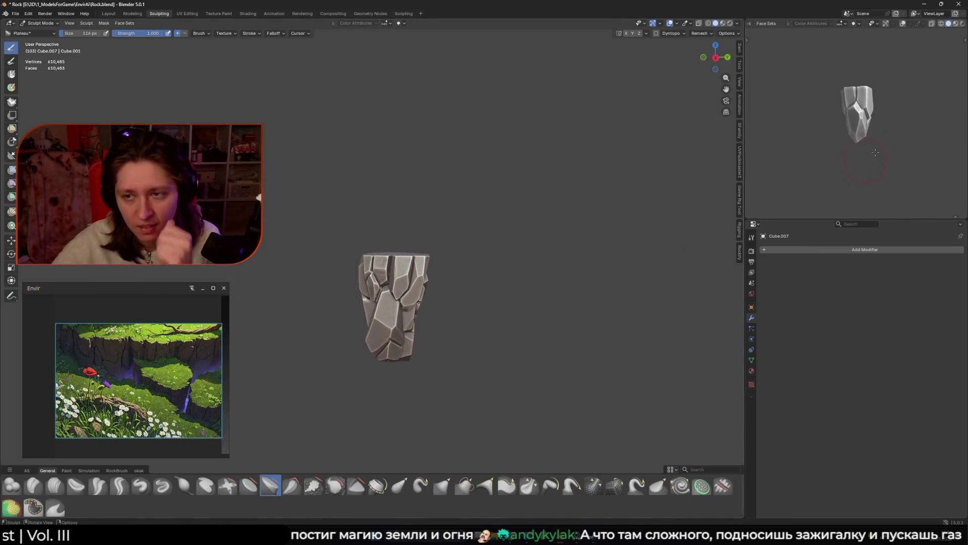
Step: In Object Mode, scale the Cube.006 piece by 1.47 and move it onto the pillar
middle_drag(869, 158, 806, 129)
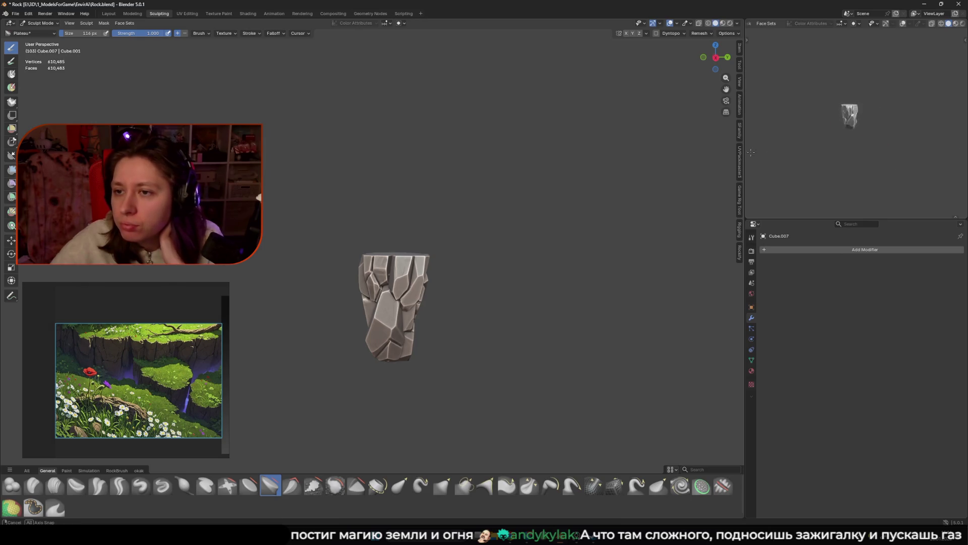
mouse_move(519, 243)
middle_down()
mouse_move(529, 248)
mouse_move(492, 264)
mouse_move(494, 277)
middle_up()
click(491, 258)
key(s)
click(539, 277)
key(g)
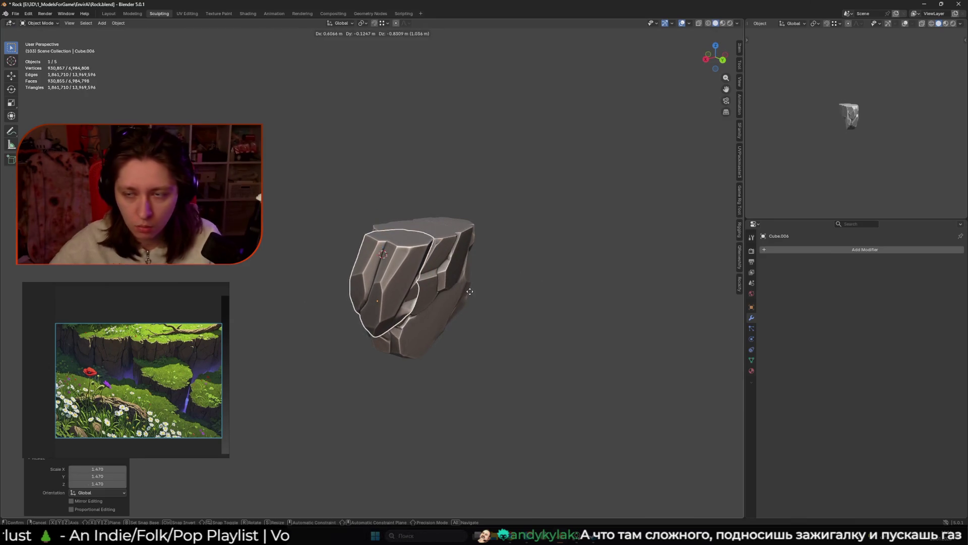
click(470, 291)
Step: Deselect the piece and switch to the Layout workspace
middle_drag(716, 187, 615, 217)
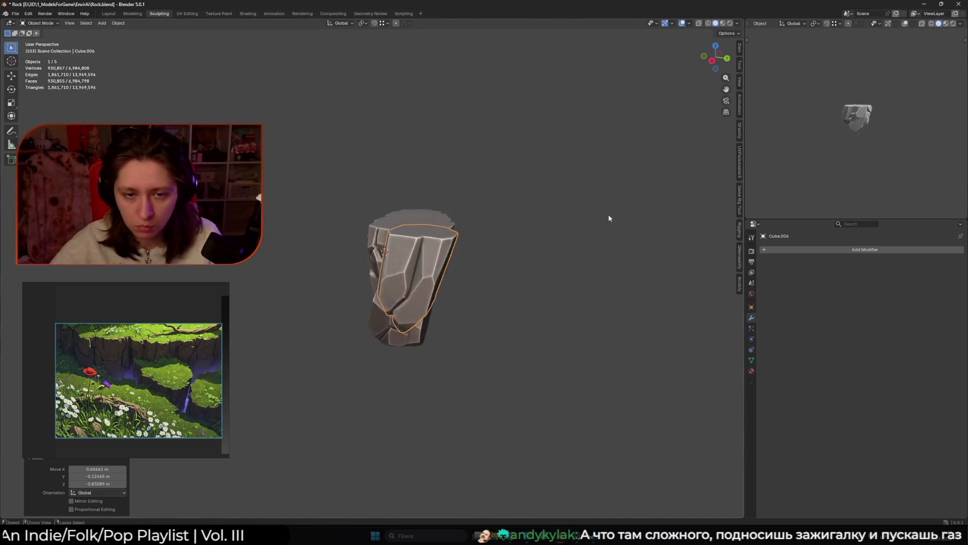
click(613, 217)
scroll(357, 265, up, 2)
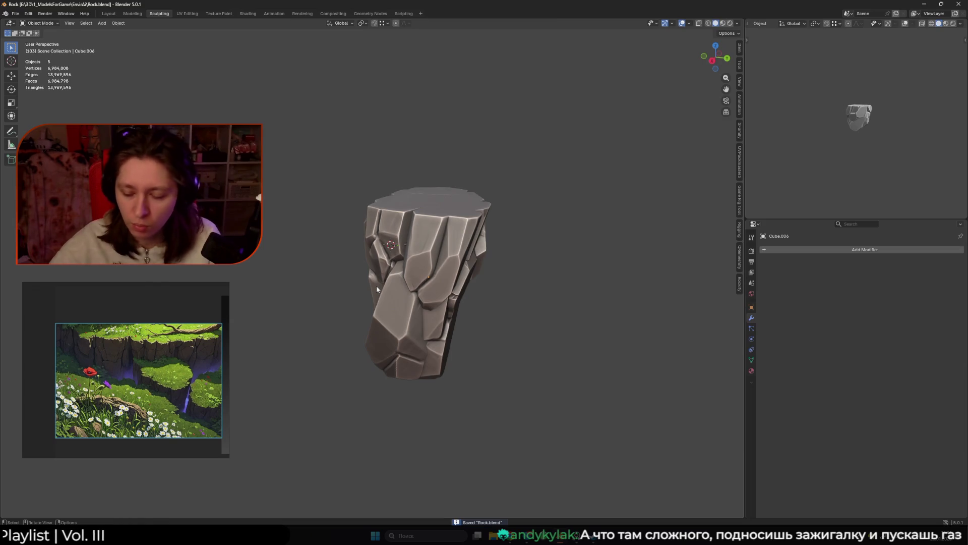
click(110, 14)
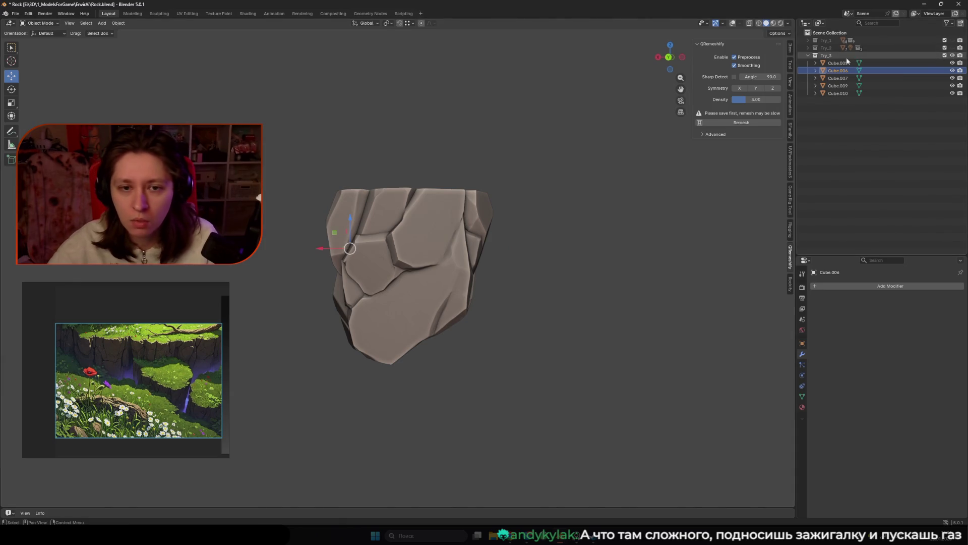
Step: Select Cube.005 in the Outliner, restore the overlays, and rename it to 1_Rock
click(845, 63)
middle_drag(455, 241, 469, 237)
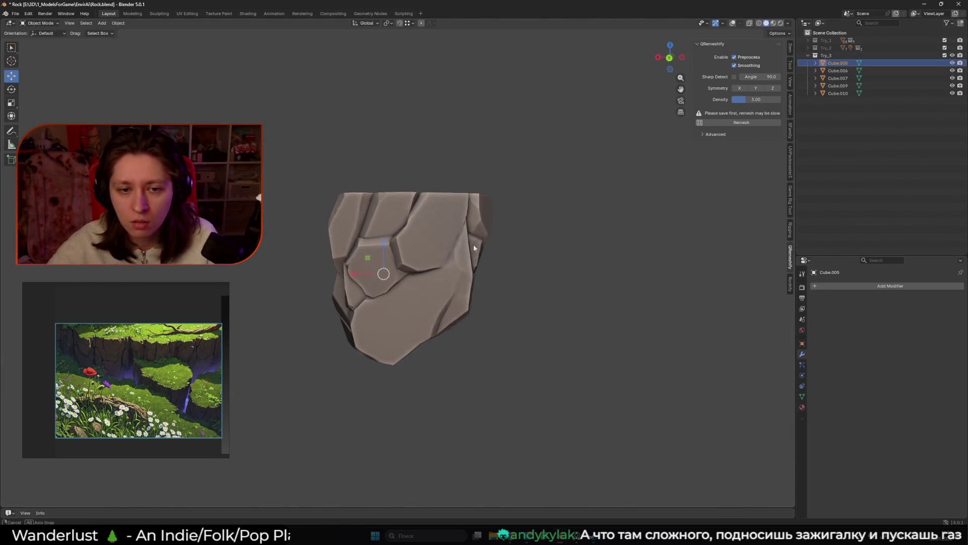
key(shift+alt+z)
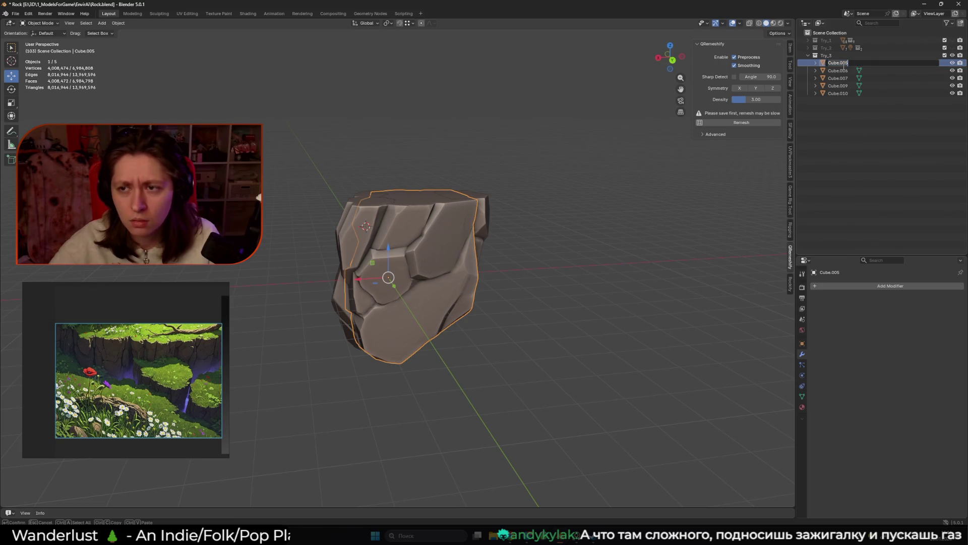
click(809, 48)
click(809, 48)
double_click(838, 63)
text(1_Rock)
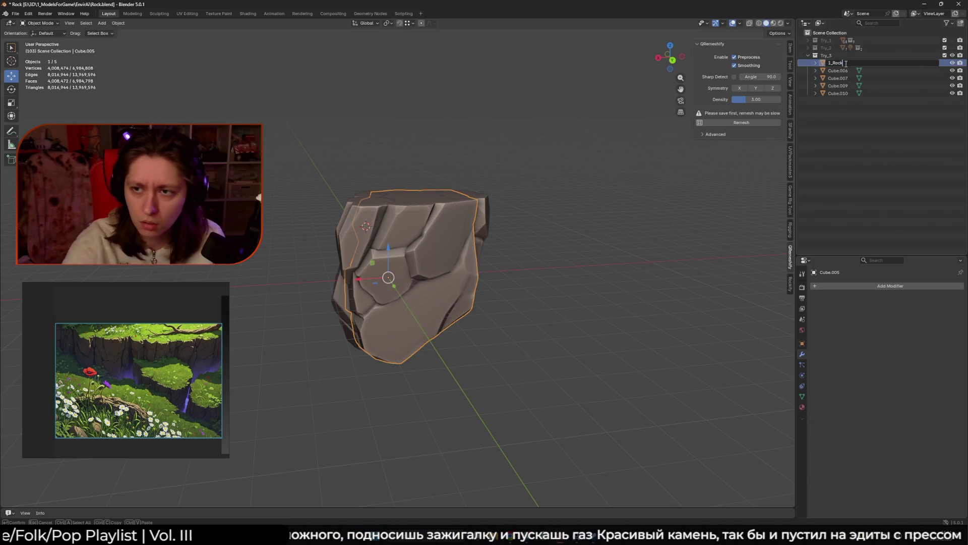
key(Return)
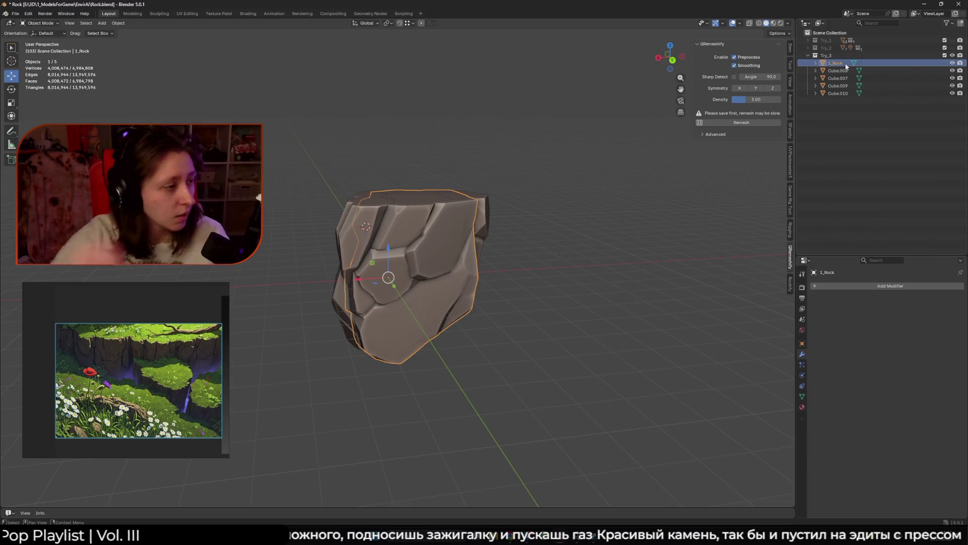
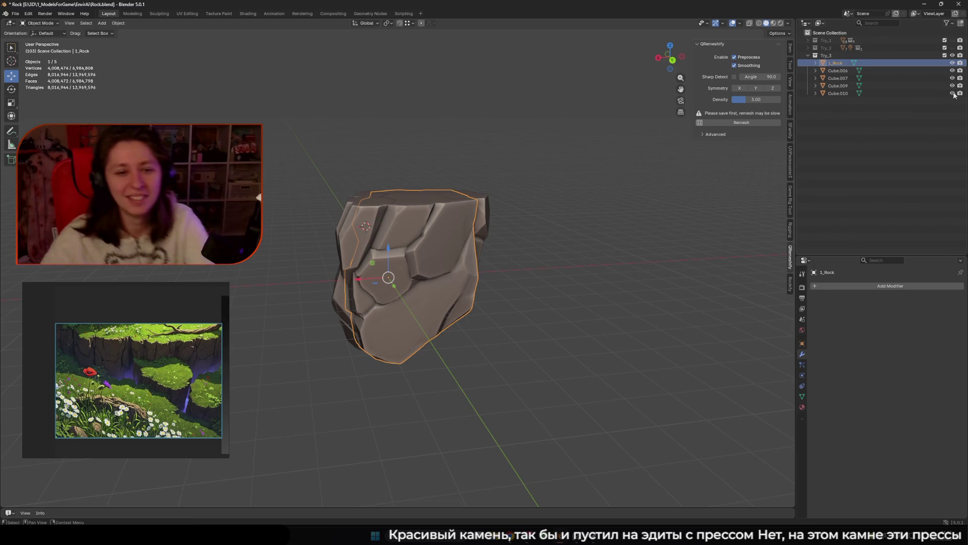
Step: Rename the 1_Rock piece to HP_1_Stone in the Outliner
key(alt+a)
mouse_move(383, 262)
middle_down()
mouse_move(458, 268)
mouse_move(462, 257)
middle_up()
click(464, 252)
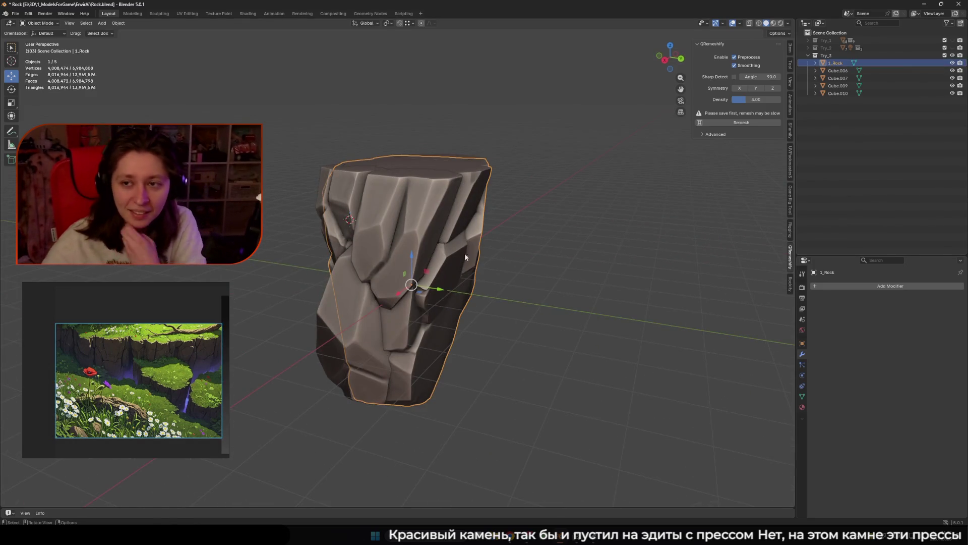
double_click(832, 71)
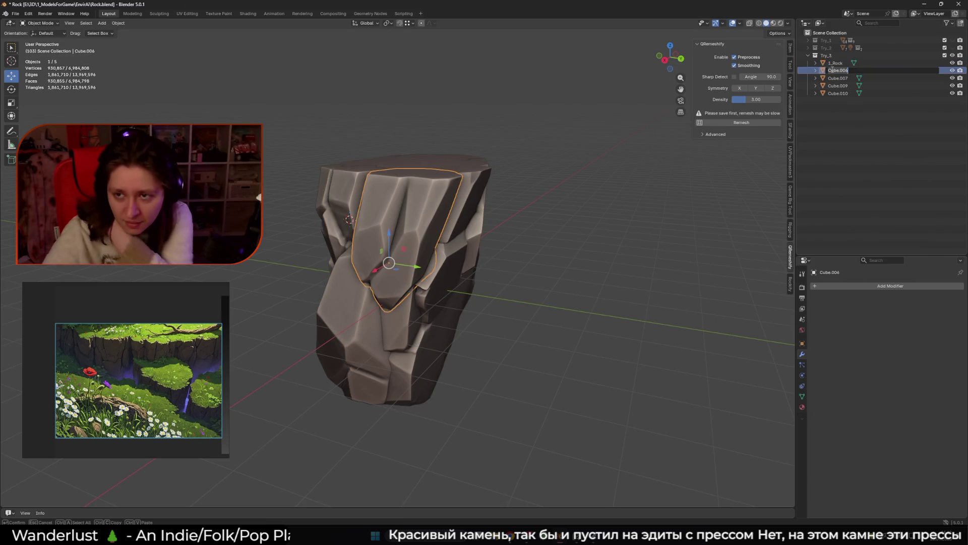
double_click(838, 64)
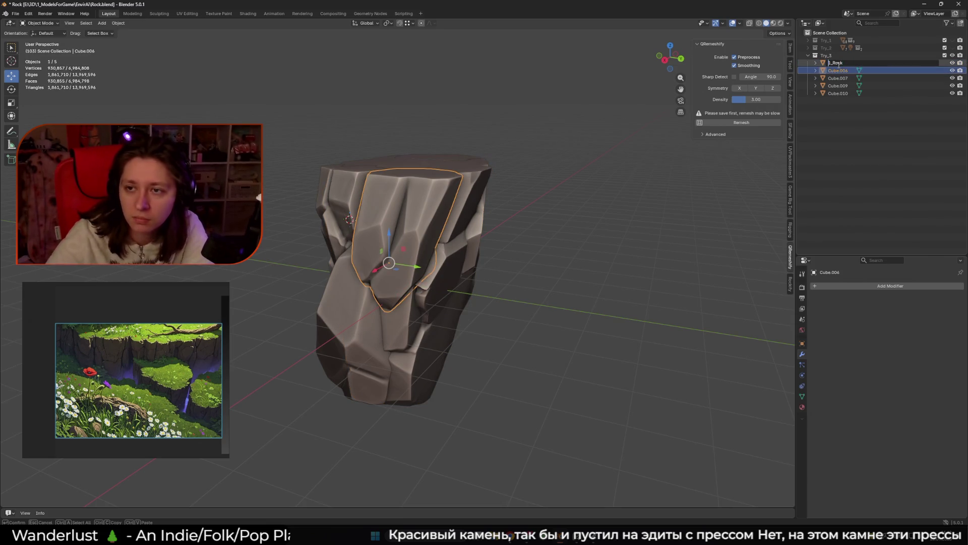
text(HP_)
key(Return)
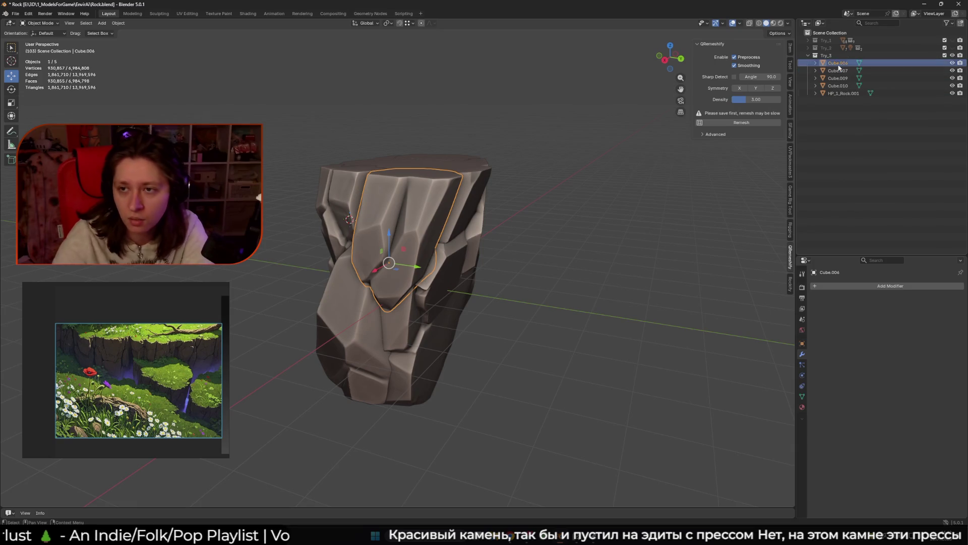
double_click(852, 93)
text(HP_1_Stone)
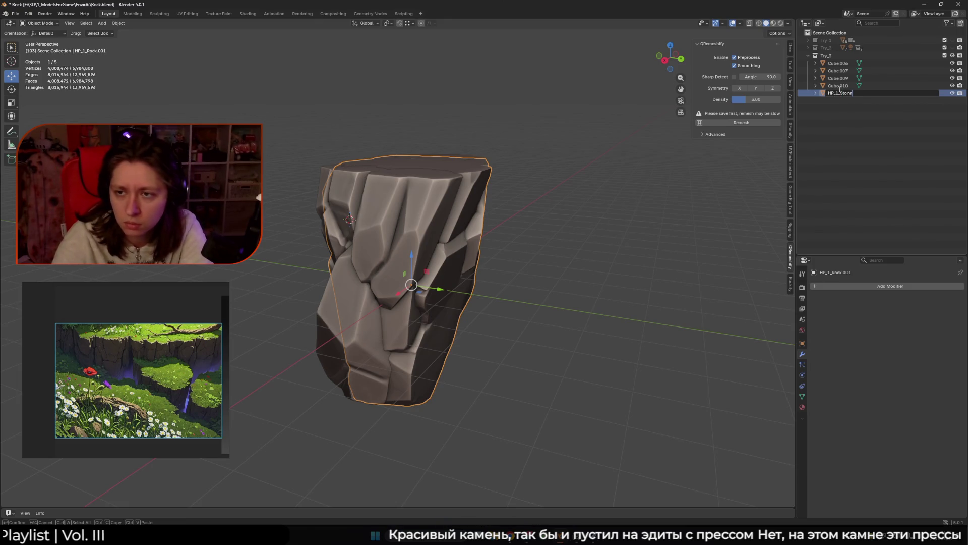
key(Return)
Step: Copy the HP_1_Stone name and rename Cube.010 to HP_2_Stone
key(ctrl+c)
double_click(843, 92)
double_click(850, 86)
key(ctrl+Left)
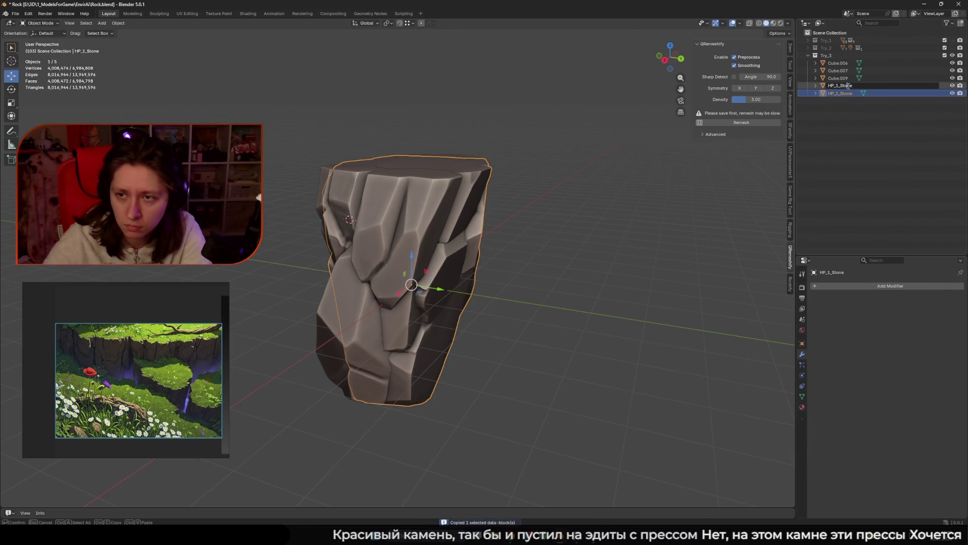
key(BackSpace)
text(2)
key(Return)
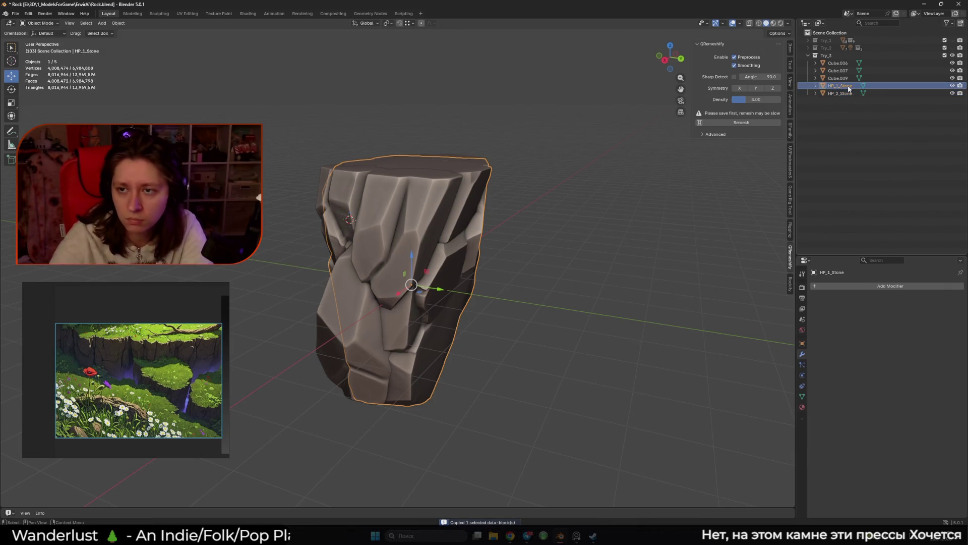
click(849, 93)
Step: Rename Cube.009 to HP_3_Stone using the pasted name
middle_drag(616, 208, 517, 206)
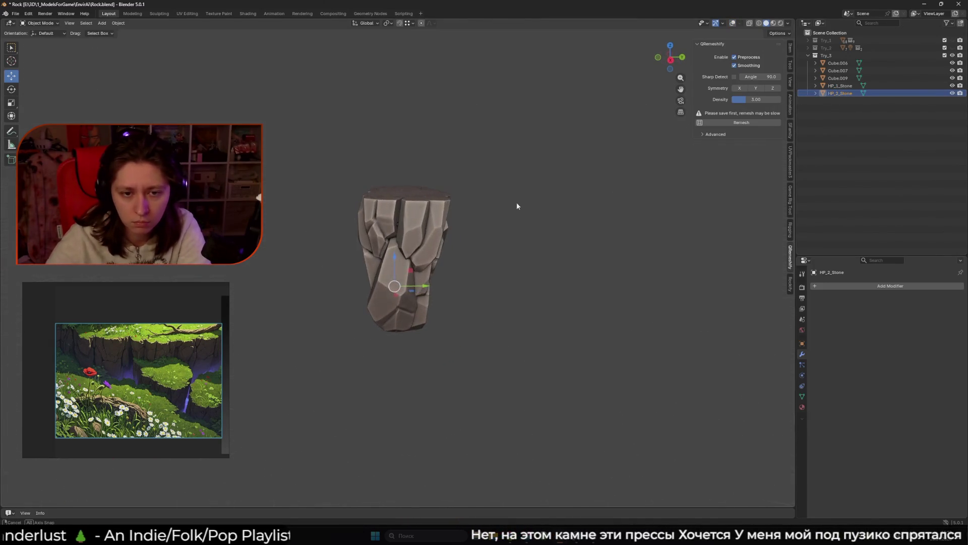
double_click(837, 78)
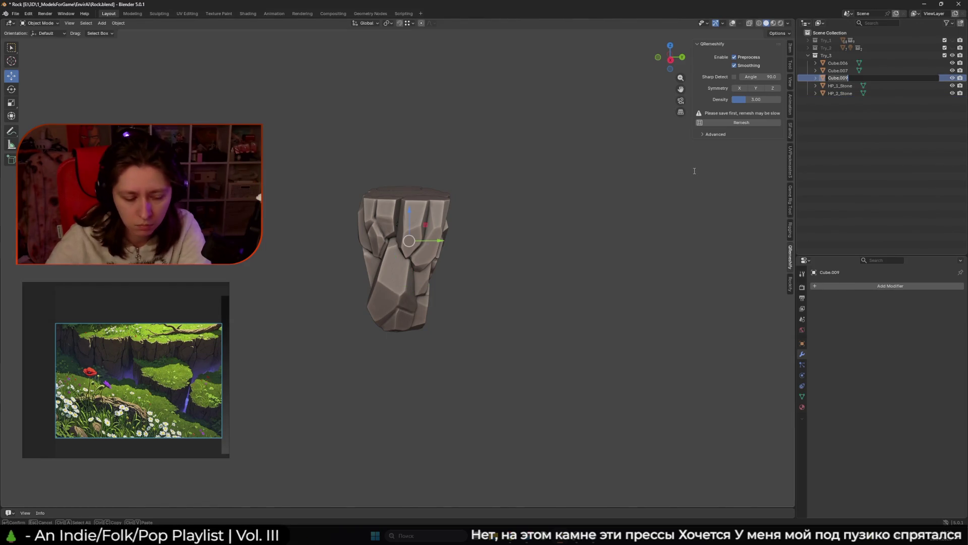
key(ctrl+v)
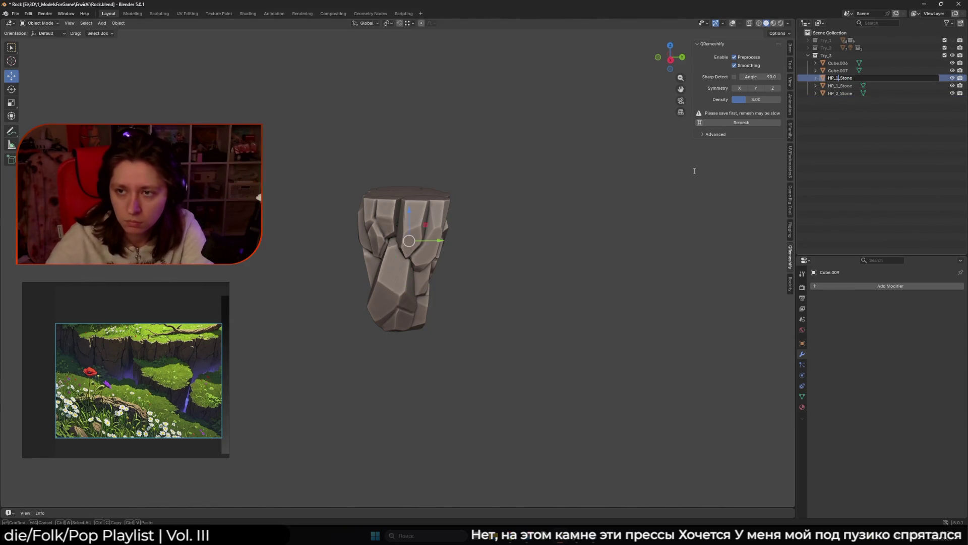
key(BackSpace)
text(3)
key(Return)
Step: Rename Cube.007 to HP_4_Stone and Cube.006 to HP_5_Stone, then deselect
mouse_move(578, 228)
middle_down()
mouse_move(432, 213)
mouse_move(486, 264)
mouse_move(505, 264)
middle_up()
click(378, 209)
mouse_move(378, 210)
middle_down()
mouse_move(582, 191)
mouse_move(580, 172)
middle_up()
double_click(838, 70)
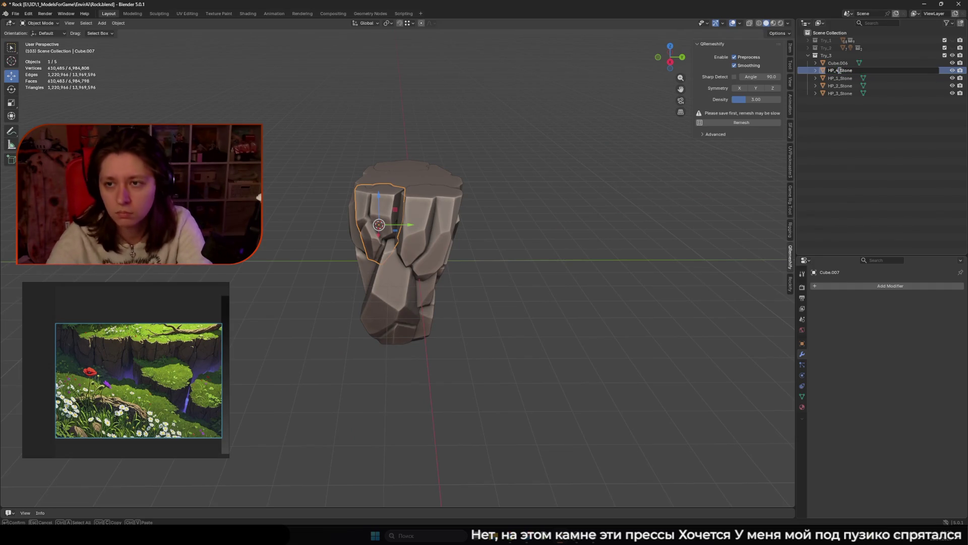
key(Return)
double_click(847, 63)
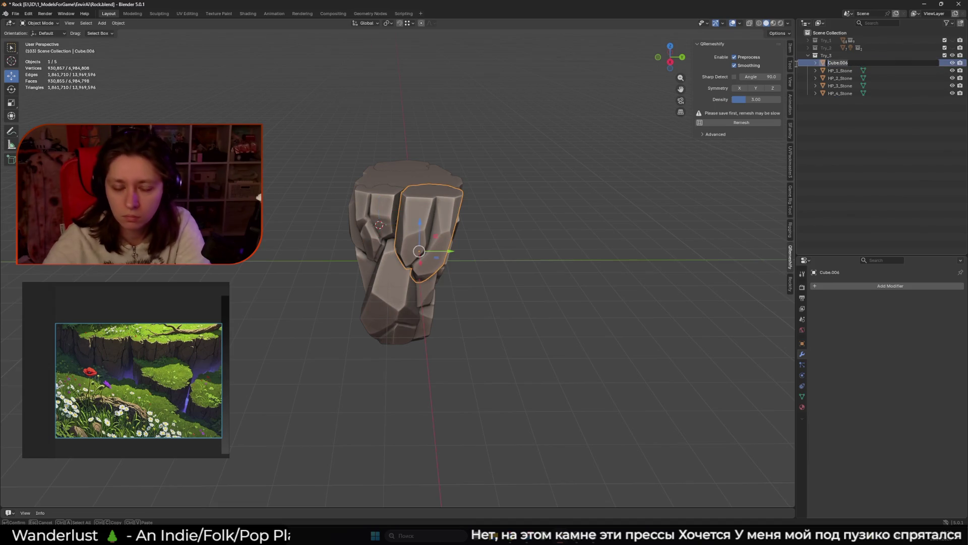
key(Delete)
text(5)
key(Return)
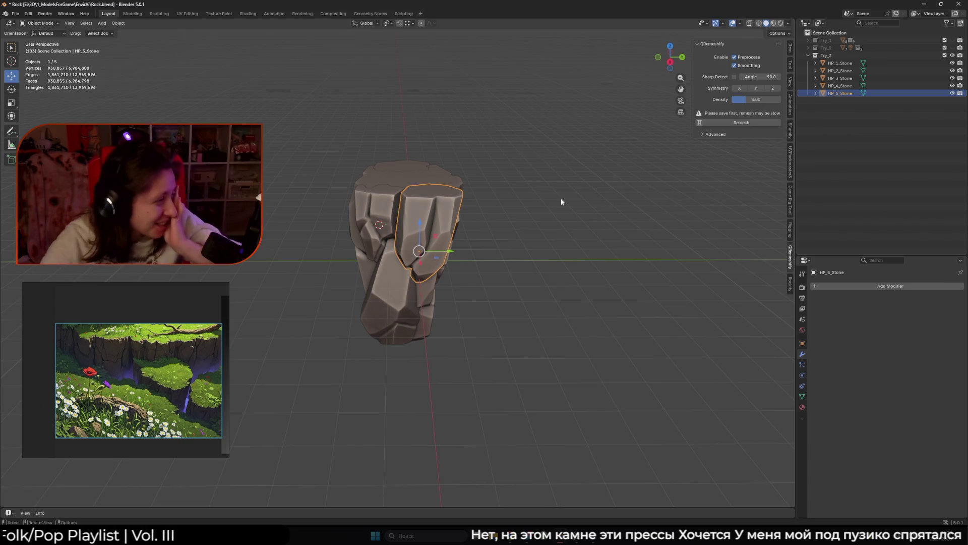
click(561, 198)
Step: Hide the reference image and isolate HP_1_Stone in local view
mouse_move(552, 195)
middle_down()
mouse_move(408, 164)
mouse_move(489, 165)
mouse_move(528, 244)
mouse_move(420, 252)
mouse_move(445, 281)
mouse_move(471, 287)
mouse_move(584, 258)
mouse_move(564, 218)
mouse_move(530, 264)
mouse_move(432, 230)
mouse_move(465, 255)
middle_up()
scroll(489, 166, up, 4)
right_click(82, 269)
click(101, 361)
click(395, 333)
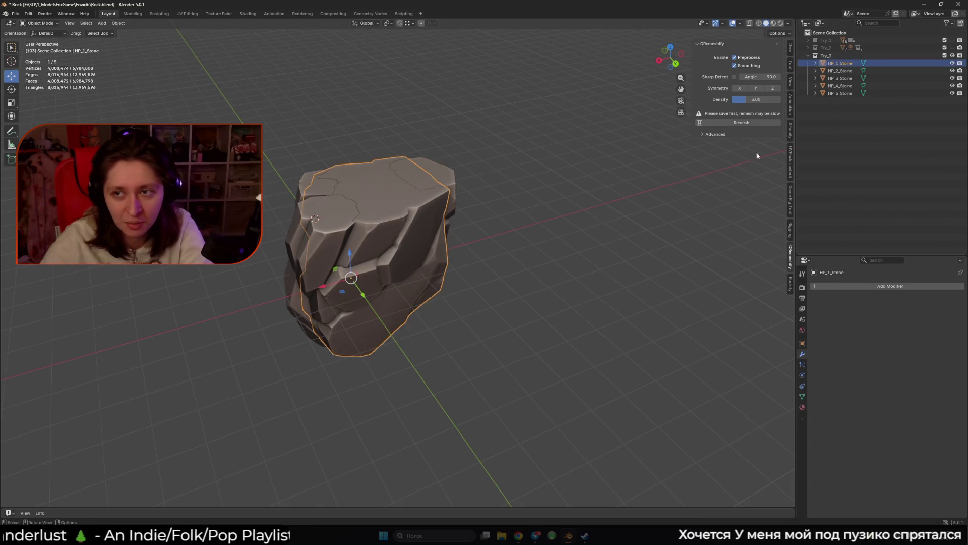
key(KP_Divide)
key(KP_Divide)
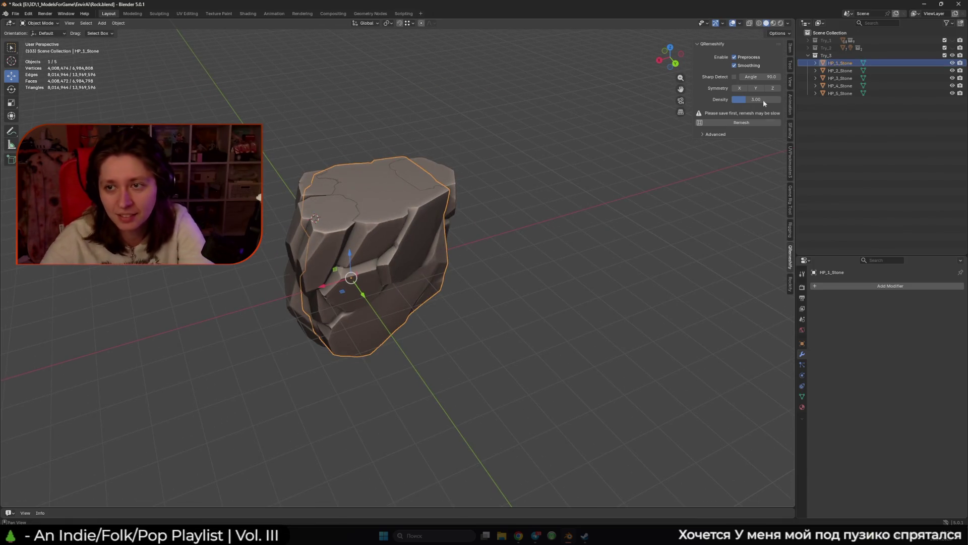
Step: Create a 1_Stone collection inside Try_3 and move HP_1_Stone into it
click(880, 55)
key(c)
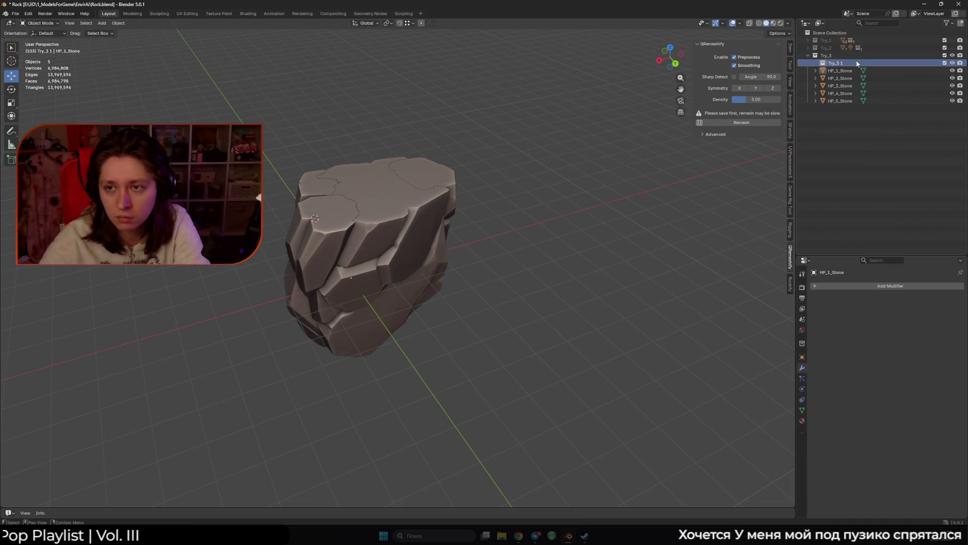
key(ctrl+v)
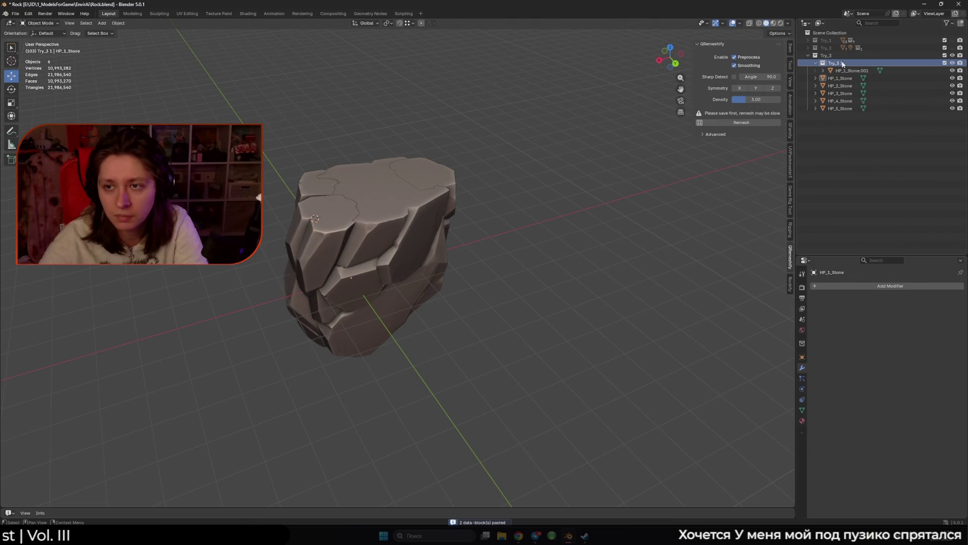
key(ctrl+z)
double_click(843, 63)
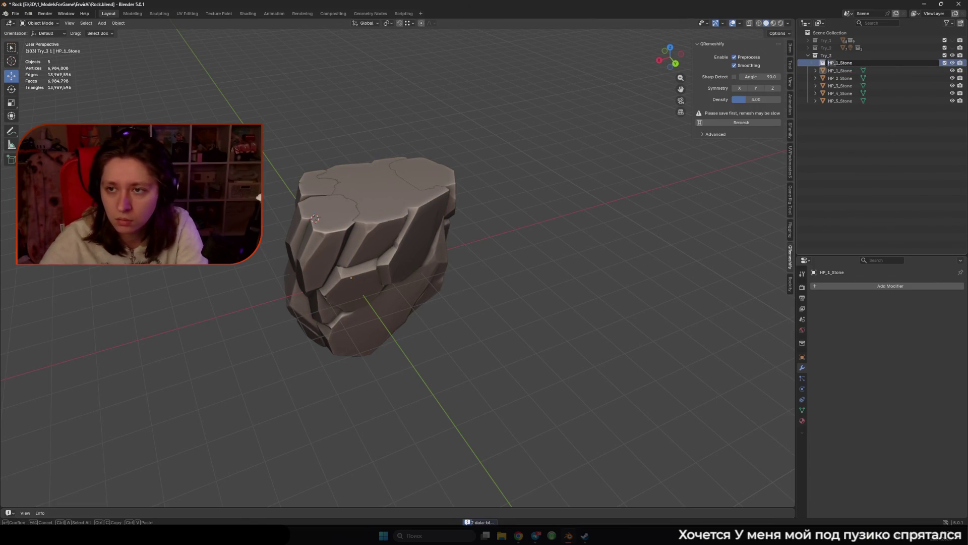
key(Delete)
key(Delete)
key(Delete)
key(Return)
drag(839, 71, 839, 63)
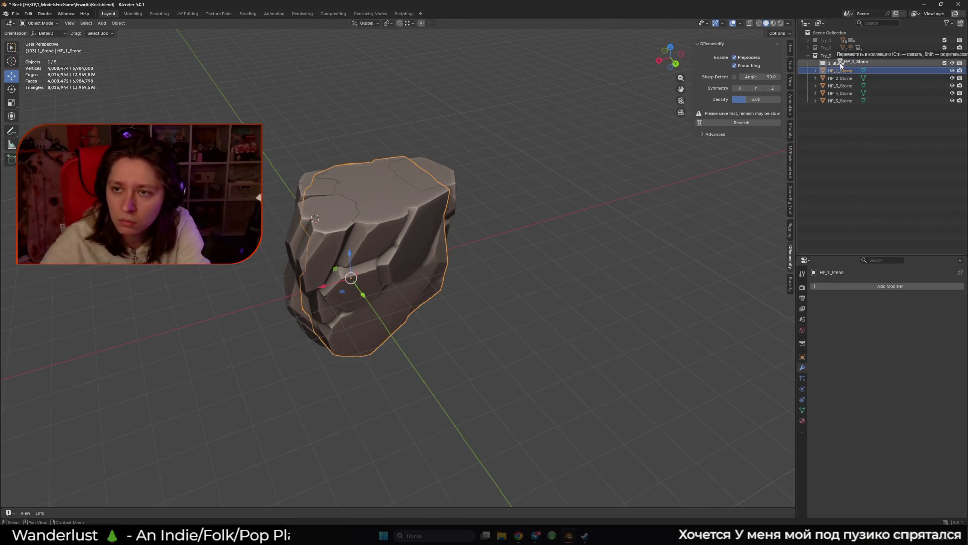
Step: Hide HP_2_Stone through HP_5_Stone and reselect HP_1_Stone
click(840, 78)
click(836, 63)
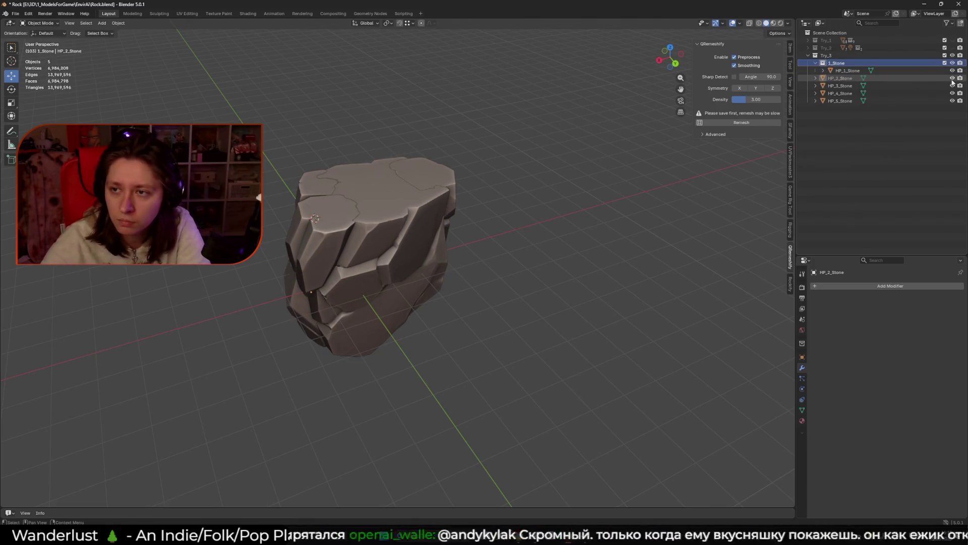
drag(952, 78, 954, 102)
click(903, 71)
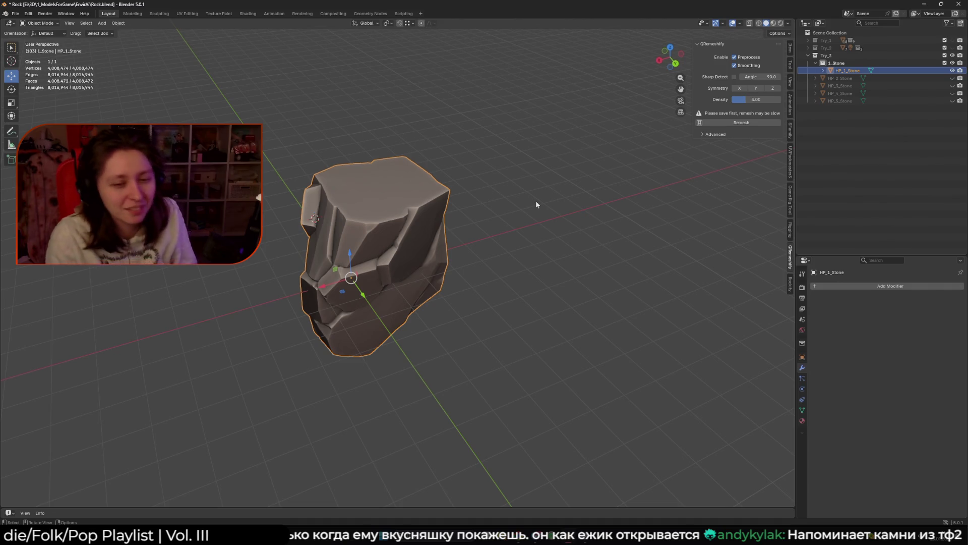
Step: Move HP_1_Stone along X toward the world origin
mouse_move(536, 200)
alt+middle_down()
mouse_move(428, 228)
mouse_move(462, 207)
mouse_move(500, 235)
alt+middle_up()
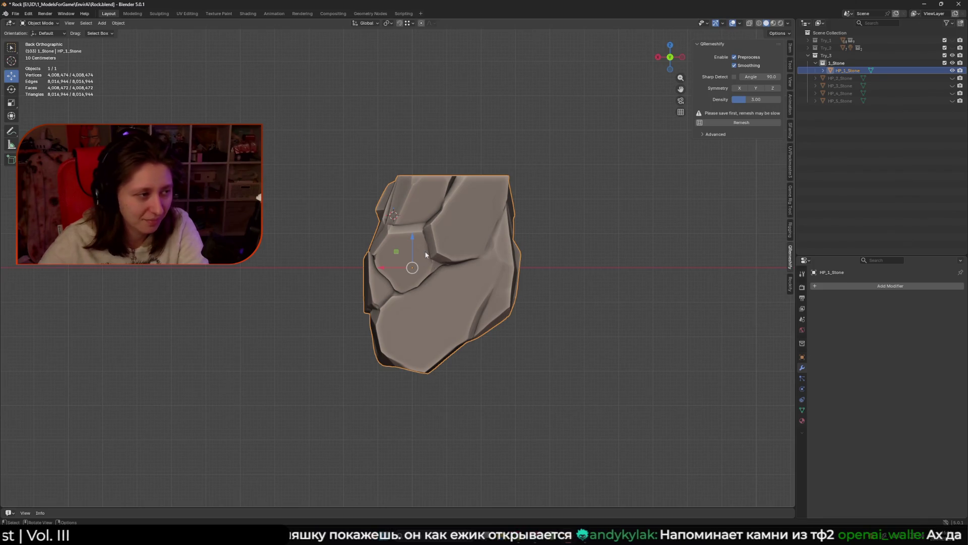
key(Tab)
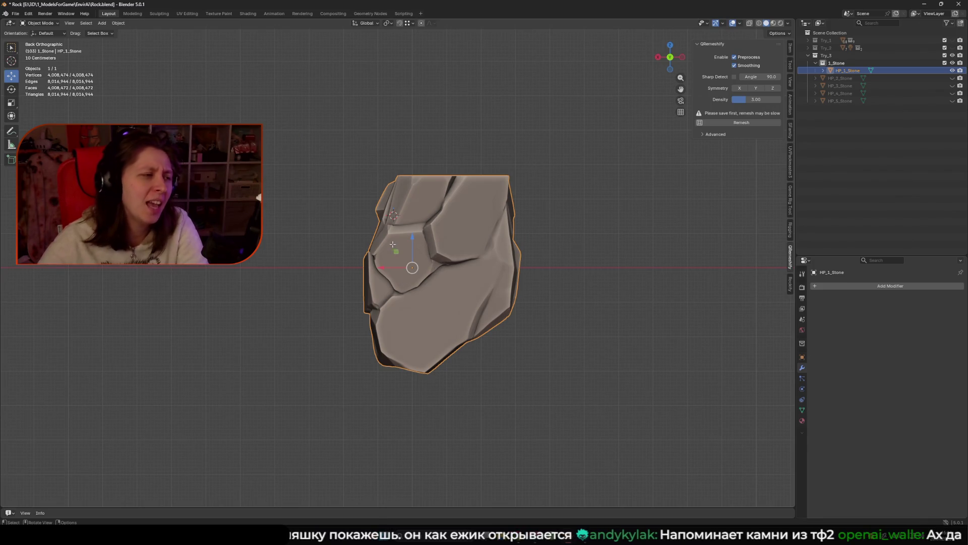
key(Tab)
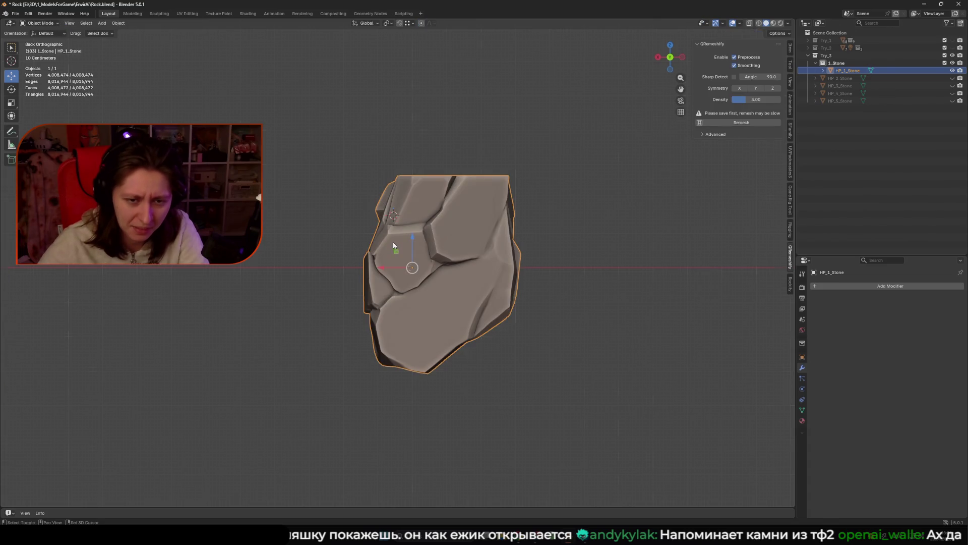
scroll(383, 255, up, 3)
scroll(369, 265, down, 5)
drag(362, 258, 332, 260)
middle_drag(332, 260, 488, 268)
drag(474, 261, 505, 264)
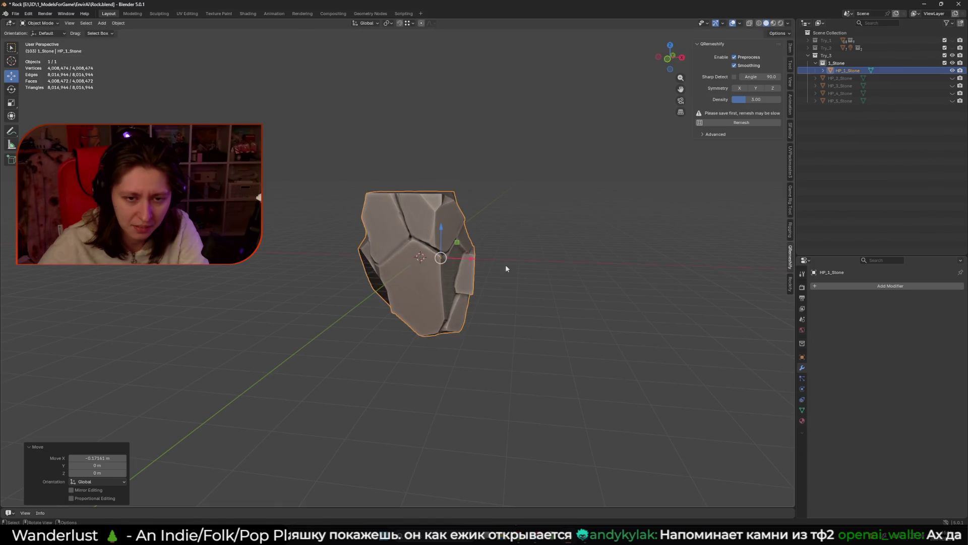
middle_drag(505, 264, 425, 273)
Step: Set HP_1_Stone's origin to the 3D cursor via Quick Favorites
key(q)
click(424, 273)
mouse_move(519, 283)
middle_down()
mouse_move(443, 279)
mouse_move(473, 313)
mouse_move(438, 282)
middle_up()
click(454, 277)
click(429, 278)
scroll(439, 282, up, 2)
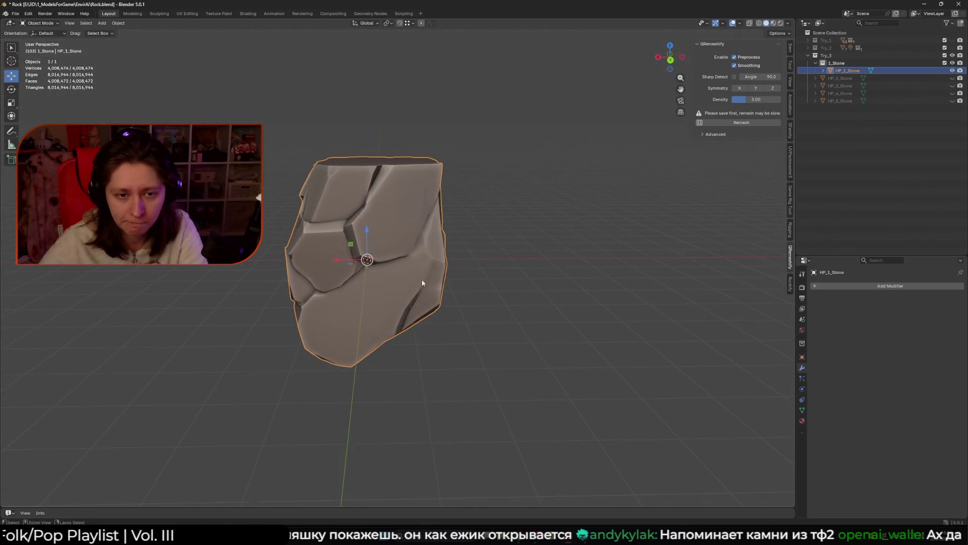
Step: Apply HP_1_Stone's scale so it reads 1.000, and check its Item transform values
key(ctrl+a)
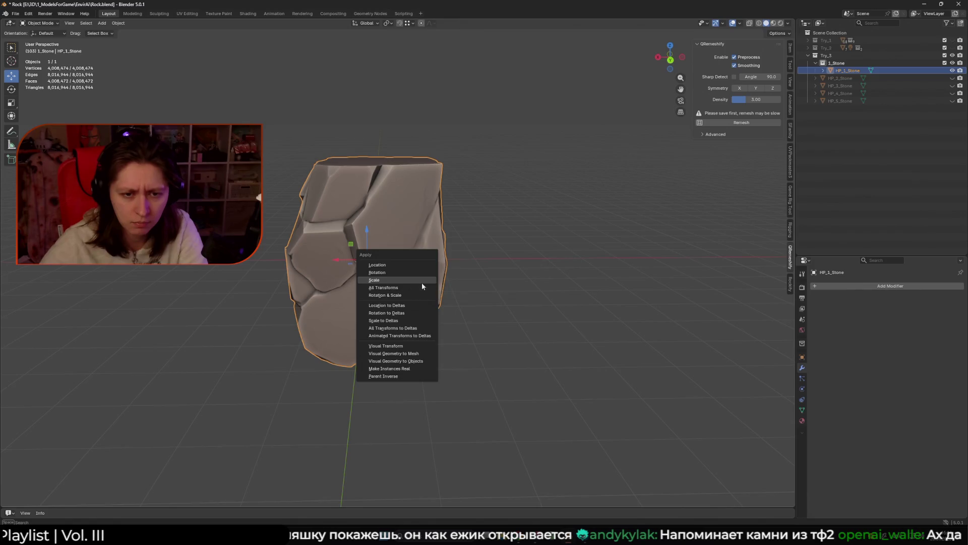
click(421, 283)
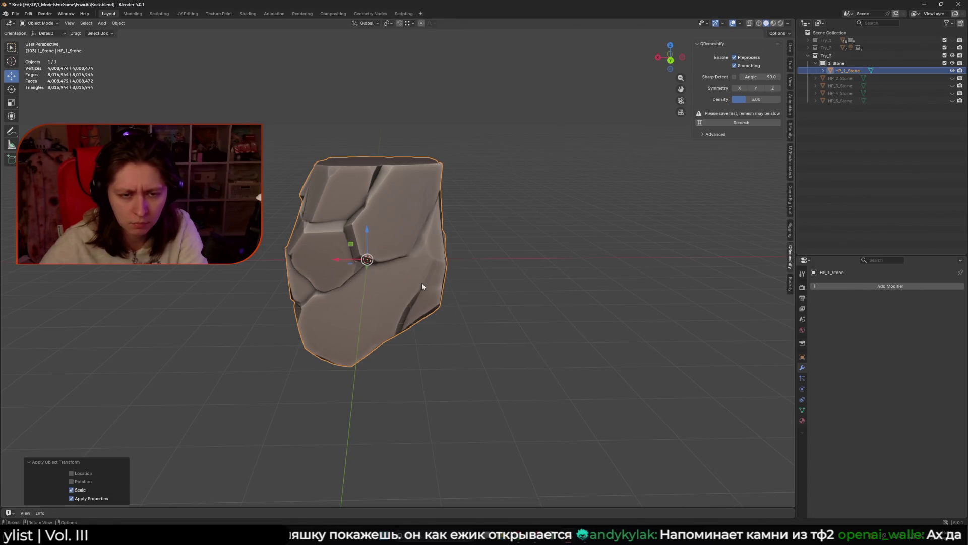
click(791, 50)
mouse_move(640, 230)
middle_down()
mouse_move(438, 252)
mouse_move(373, 248)
middle_up()
key(shift+a)
mouse_move(376, 259)
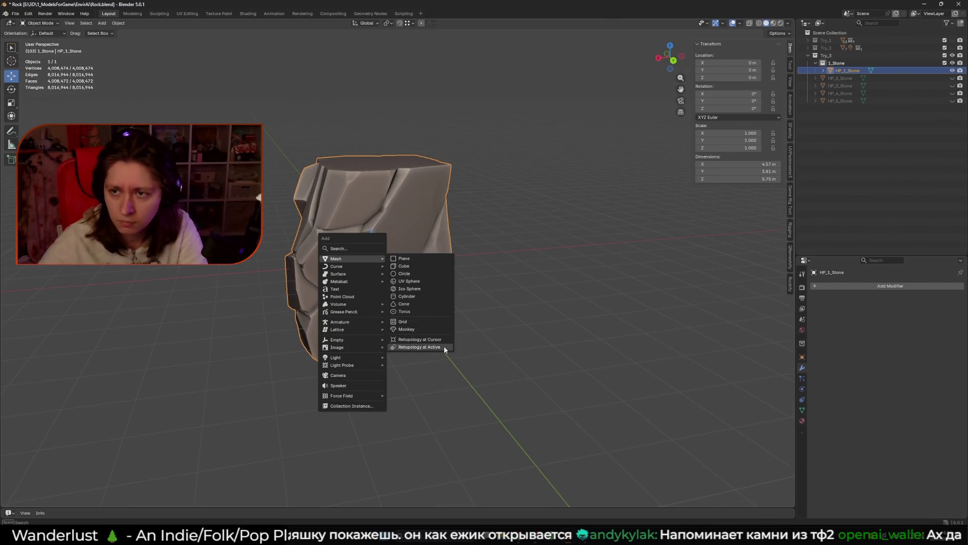
Step: Add a retopology mesh on HP_1_Stone and name it IP_1_Stone_
click(444, 346)
double_click(867, 79)
text(HP_1_Stone)
key(Home)
key(Delete)
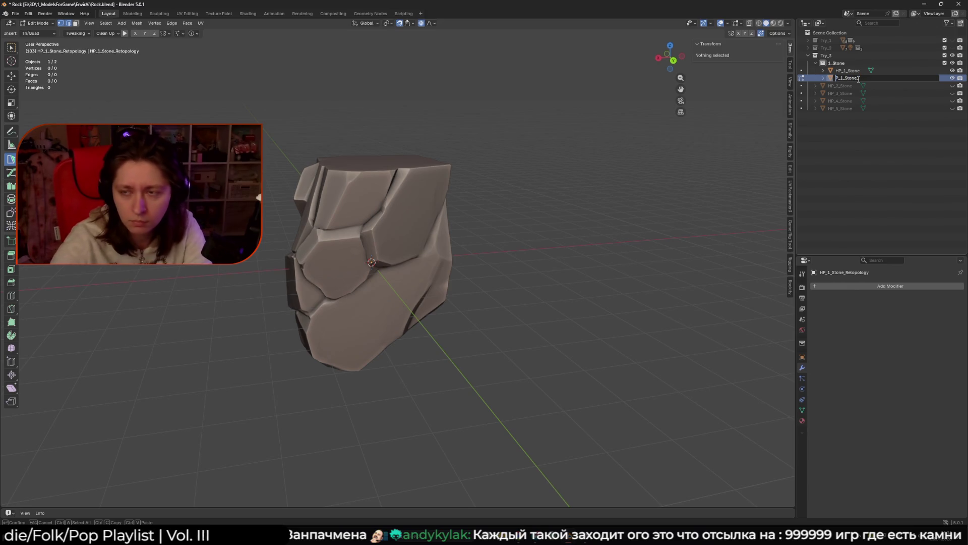
text(I)
key(Return)
Step: Correct the retopology object's name from IP_1_Stone_ to LP_1_Stone
double_click(853, 79)
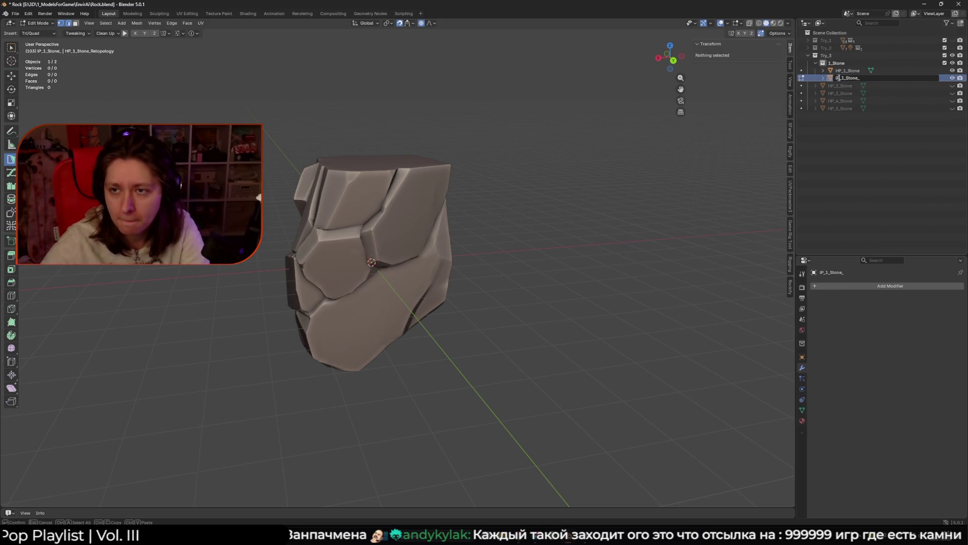
key(BackSpace)
text(L)
key(Return)
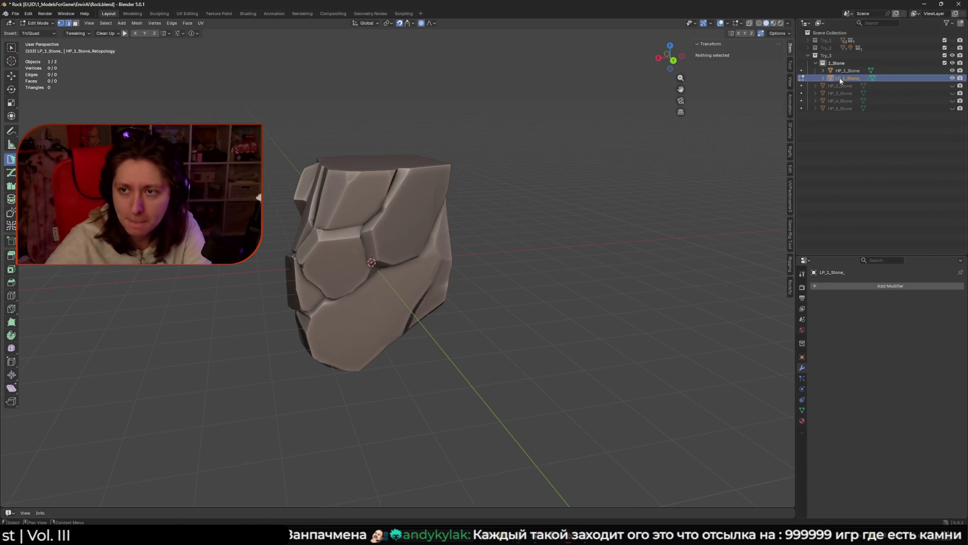
key(BackSpace)
key(Return)
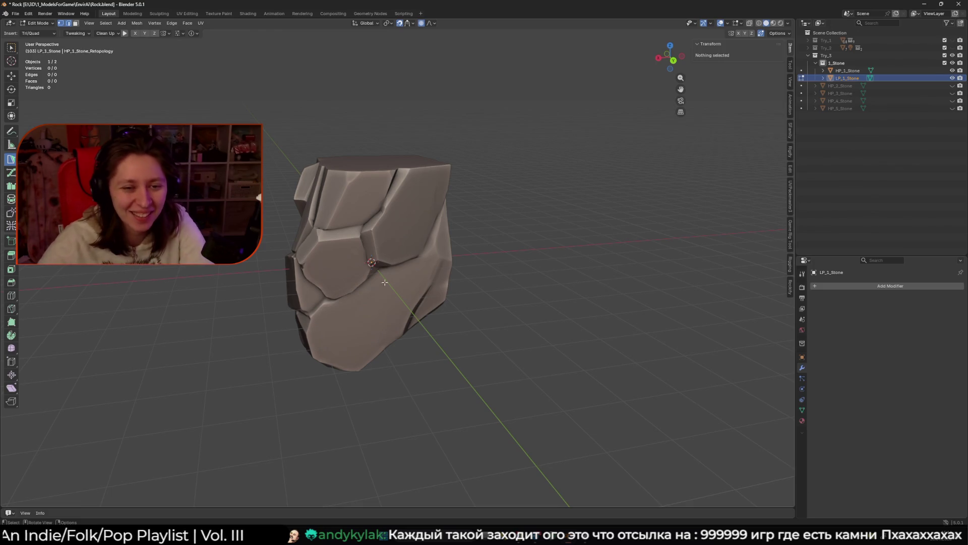
Step: Place the first vertices and build a triangle face at the stone's top corner
scroll(395, 281, up, 5)
middle_drag(389, 279, 386, 255)
click(373, 223)
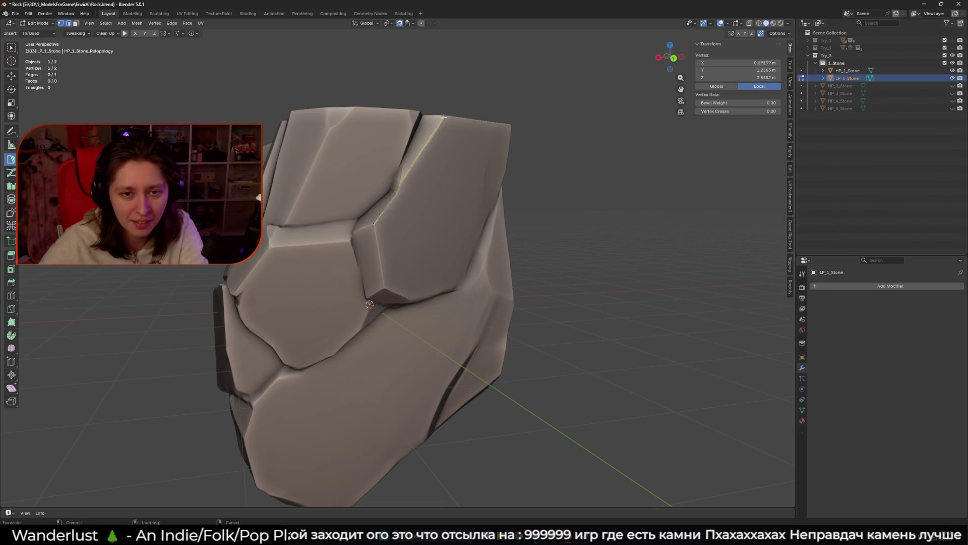
click(421, 119)
middle_drag(420, 119, 434, 119)
mouse_move(434, 119)
mouse_down()
mouse_move(272, 221)
mouse_move(329, 134)
mouse_up()
middle_drag(329, 134, 371, 204)
drag(364, 213, 366, 215)
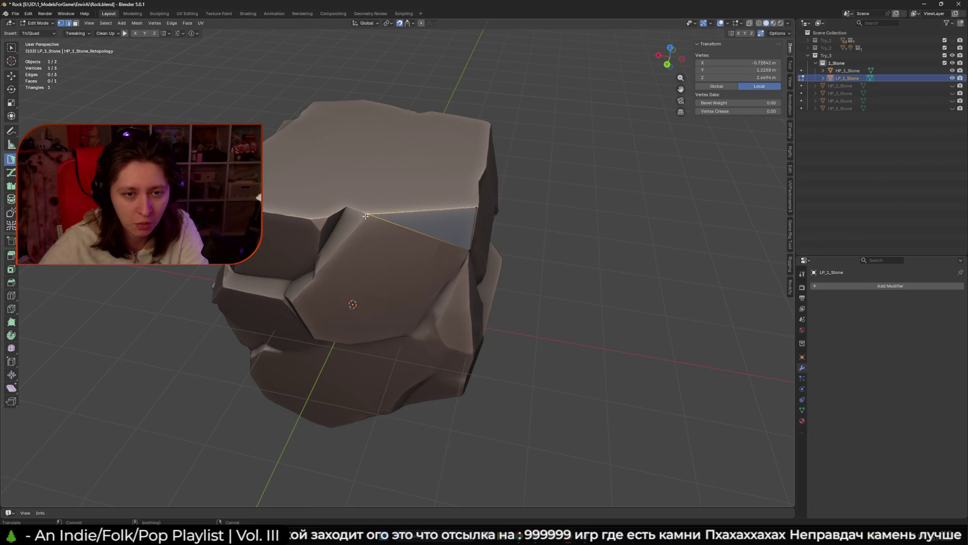
mouse_move(374, 217)
middle_down()
mouse_move(382, 200)
mouse_move(323, 217)
middle_up()
Step: Add quad and triangle faces beside the first triangle along the crevice
click(362, 185)
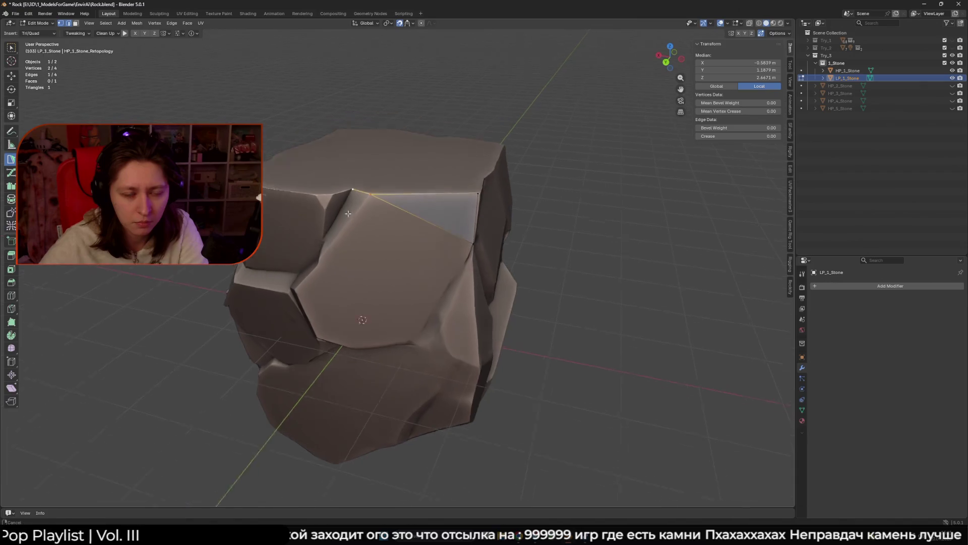
scroll(322, 217, up, 3)
click(287, 251)
click(303, 227)
middle_drag(303, 227, 336, 250)
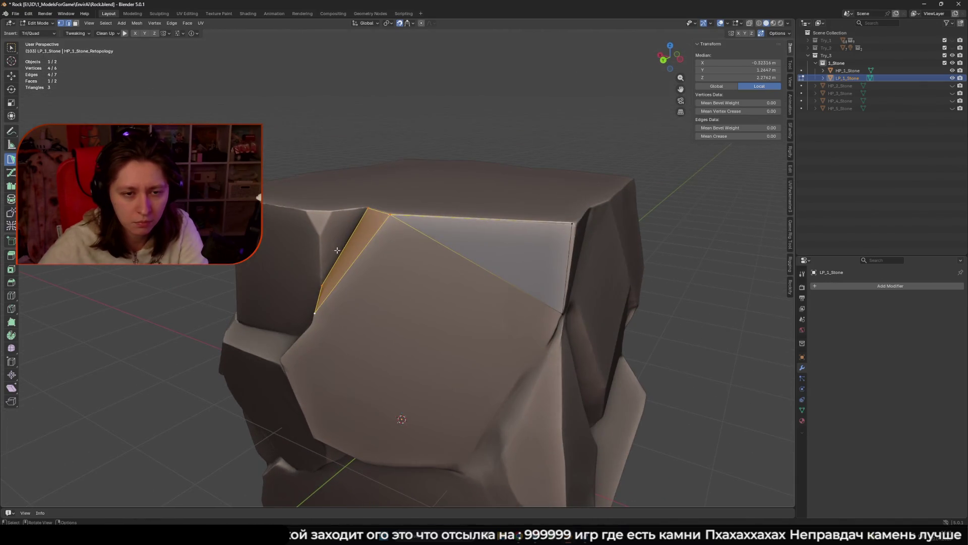
ctrl+click(321, 215)
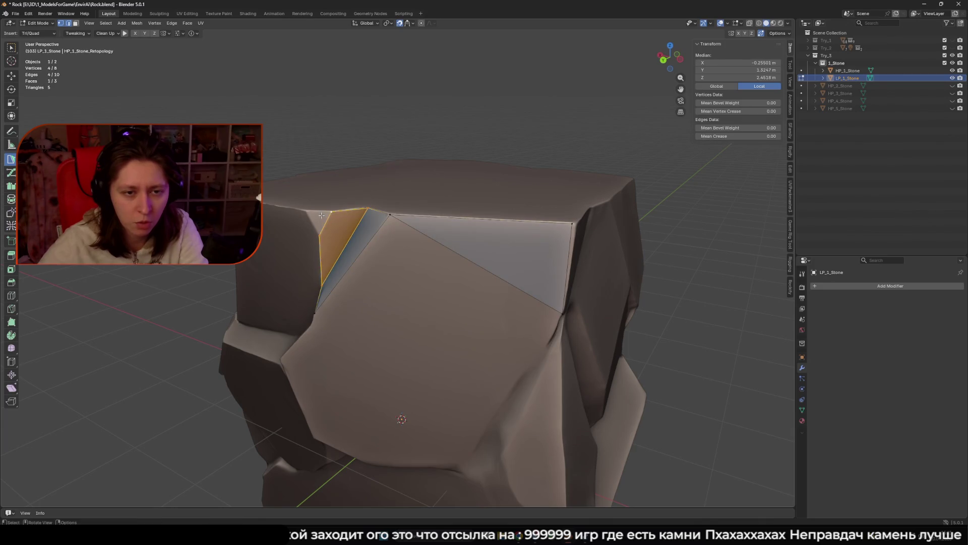
click(306, 211)
middle_drag(306, 211, 371, 261)
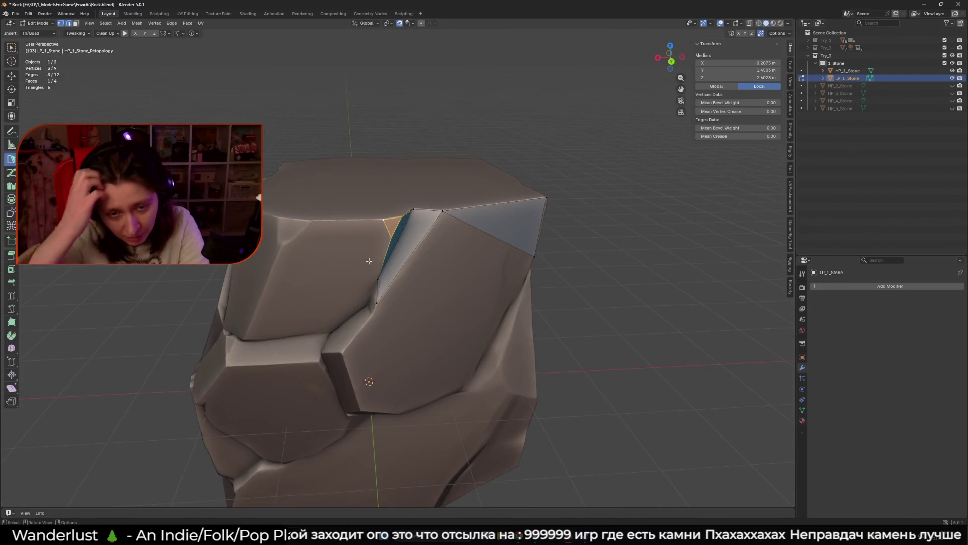
scroll(383, 342, up, 2)
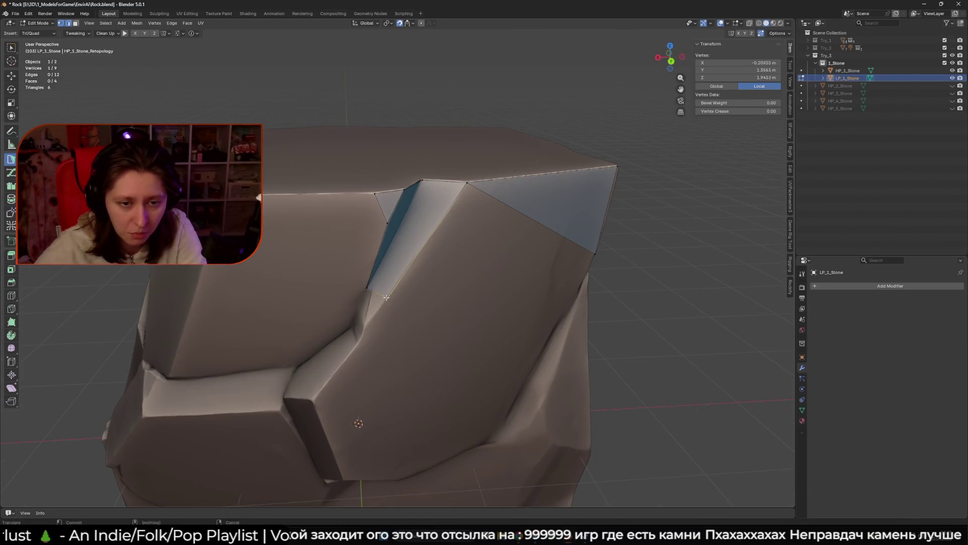
Step: Extend more quads and a triangle down the crevice, reaching 14 vertices and 9 faces
click(366, 308)
middle_drag(367, 308, 388, 293)
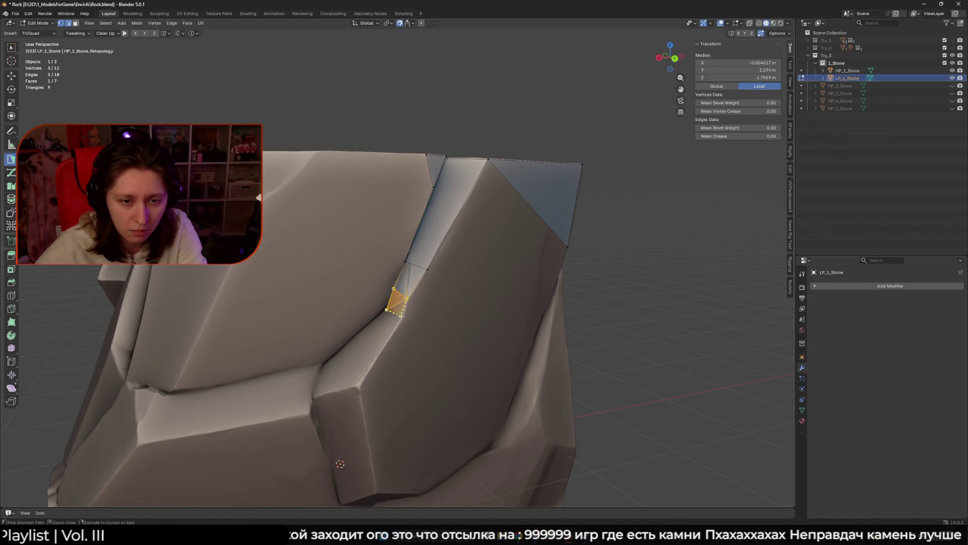
click(438, 250)
mouse_move(438, 250)
middle_down()
mouse_move(459, 303)
mouse_move(524, 283)
middle_up()
ctrl+drag(524, 282, 536, 238)
mouse_move(536, 238)
middle_down()
mouse_move(497, 281)
mouse_move(485, 280)
middle_up()
click(469, 222)
mouse_move(469, 222)
middle_down()
mouse_move(485, 227)
mouse_move(455, 257)
middle_up()
ctrl+click(487, 227)
ctrl+click(469, 221)
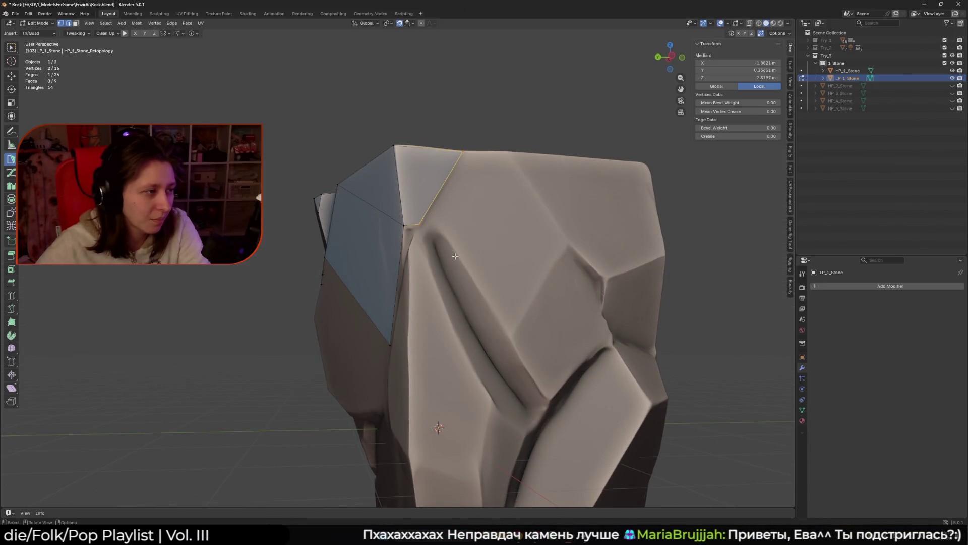
scroll(455, 256, down, 3)
mouse_move(455, 256)
middle_down()
mouse_move(336, 285)
mouse_move(404, 283)
middle_up()
scroll(336, 284, up, 4)
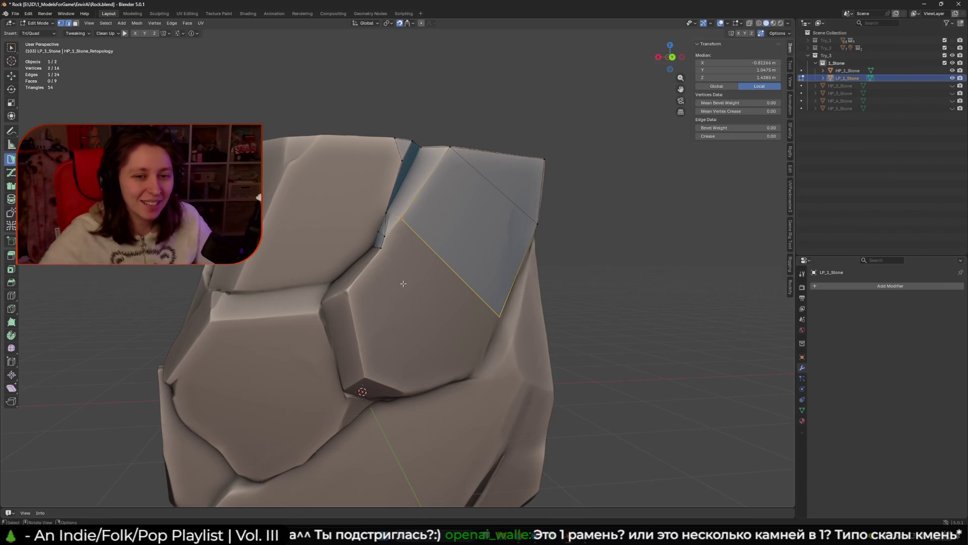
Step: Add faces down the chunk's side toward its lower edge
mouse_move(418, 303)
middle_down()
mouse_move(432, 324)
mouse_move(459, 328)
middle_up()
ctrl+click(469, 333)
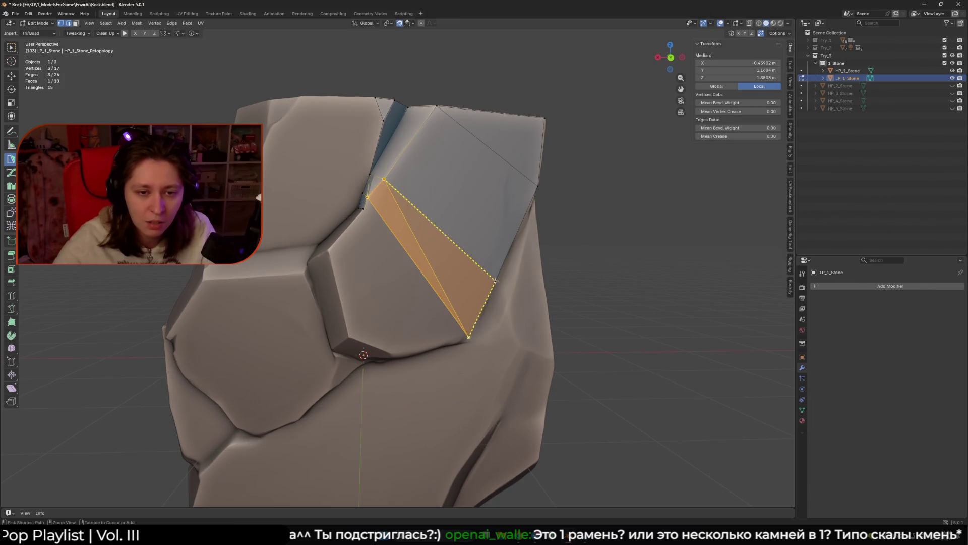
click(423, 284)
ctrl+click(328, 251)
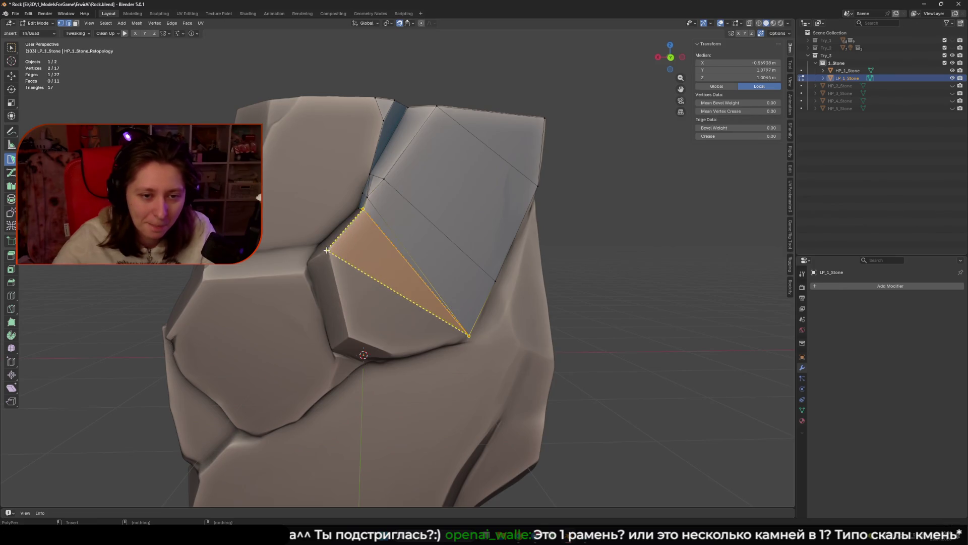
ctrl+drag(347, 334, 348, 336)
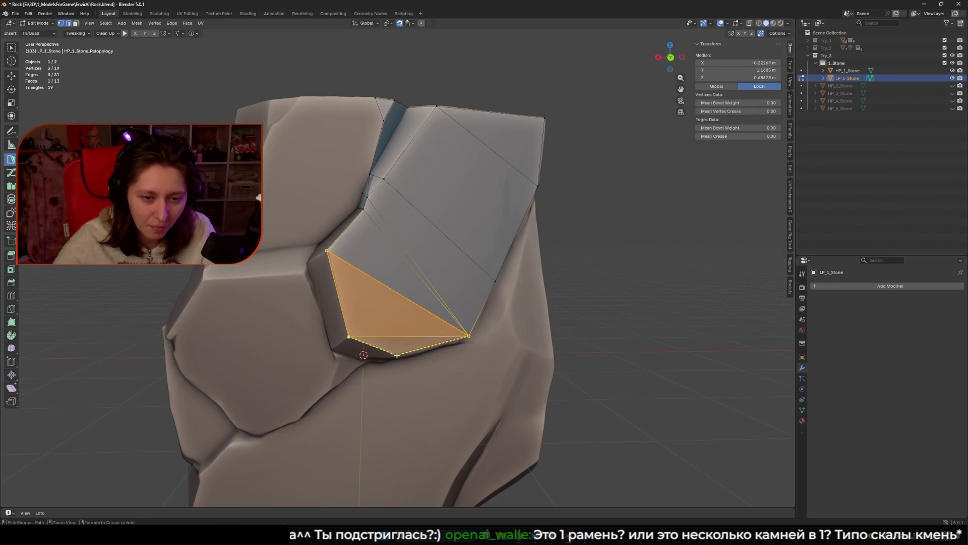
middle_drag(348, 336, 361, 294)
ctrl+drag(361, 294, 354, 325)
middle_drag(353, 326, 356, 308)
Step: Split the new strip with a Ctrl+R loop cut
click(347, 328)
key(ctrl+r)
click(356, 308)
click(353, 307)
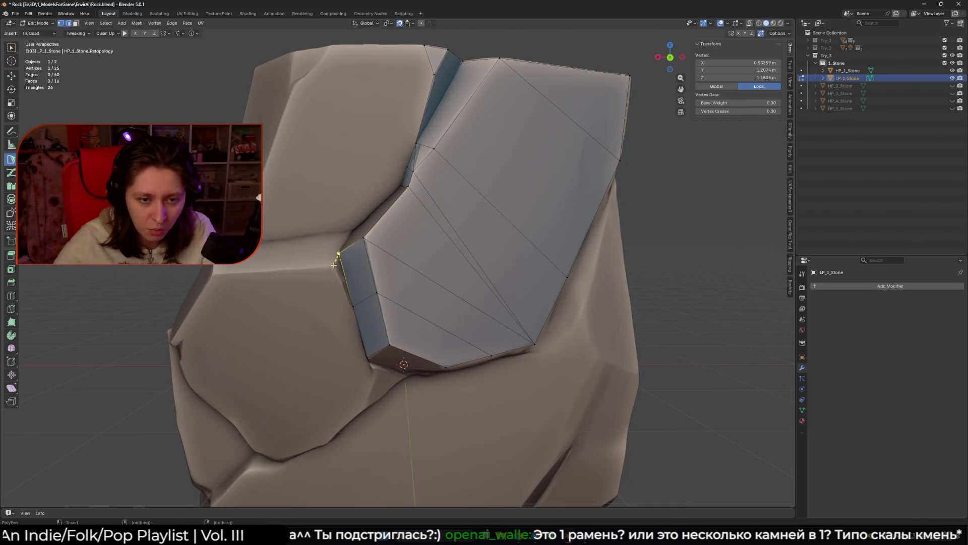
click(348, 287)
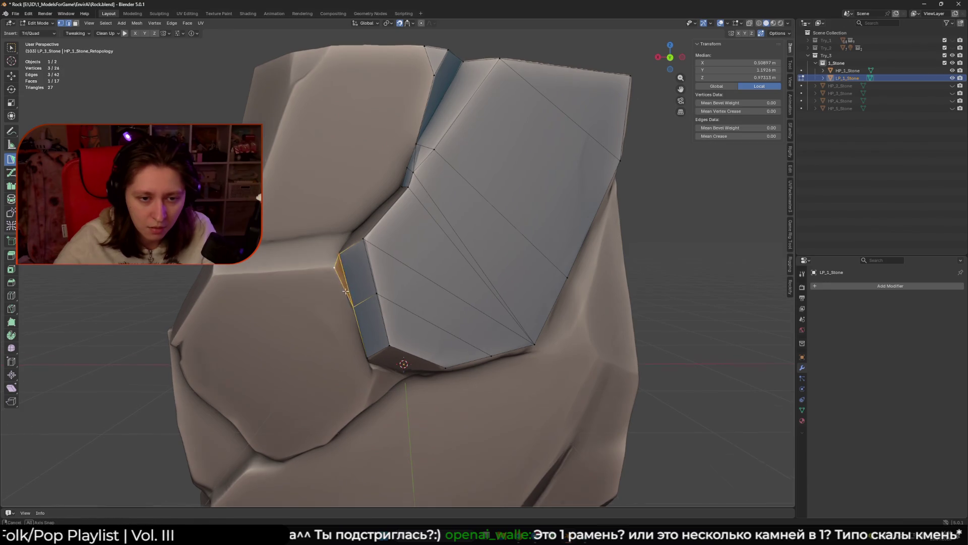
Step: Add faces on the chunk's side and underneath, snapping vertices onto the stone surface
middle_drag(348, 290, 328, 318)
drag(323, 325, 322, 327)
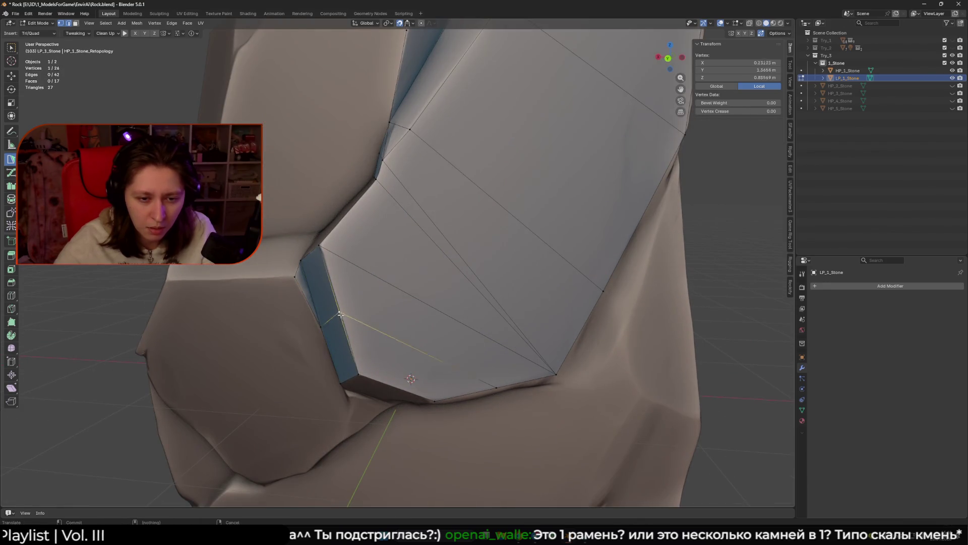
middle_drag(363, 370, 373, 353)
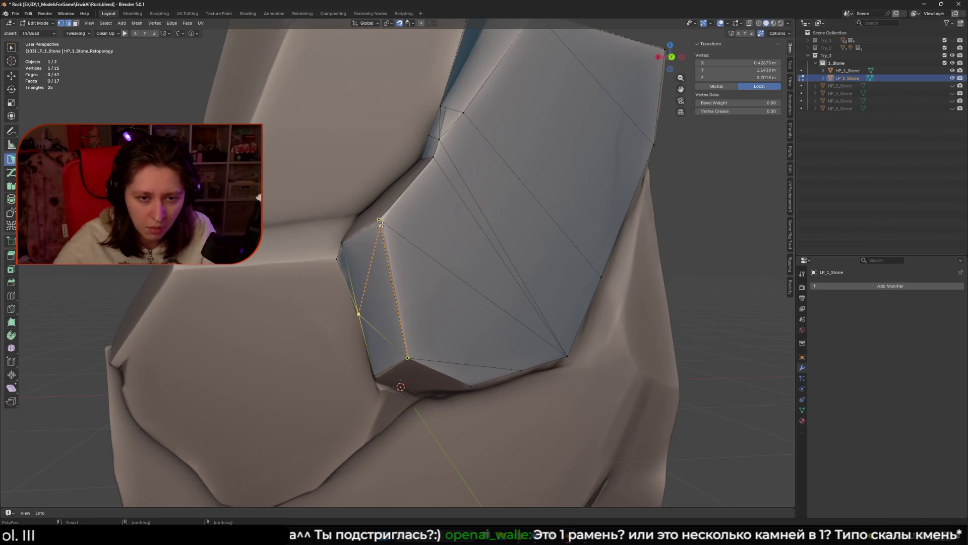
click(404, 356)
mouse_move(497, 383)
mouse_down()
mouse_move(514, 375)
mouse_move(470, 386)
mouse_up()
middle_drag(471, 386, 423, 316)
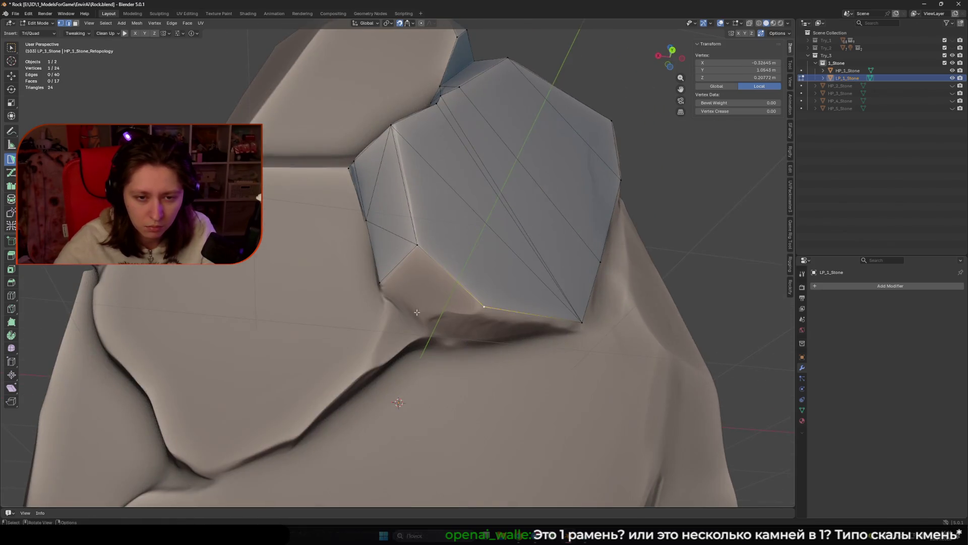
middle_drag(387, 272, 427, 292)
ctrl+click(428, 292)
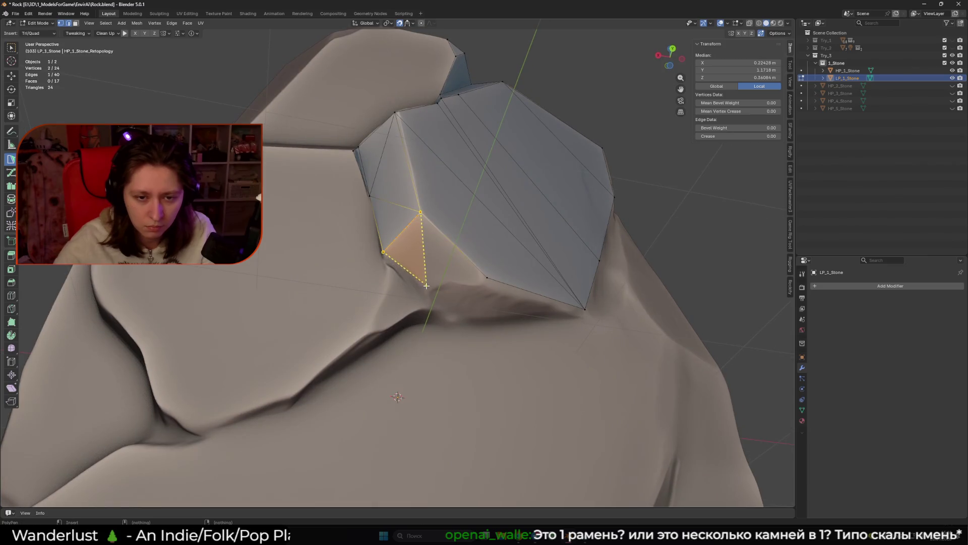
drag(487, 278, 486, 282)
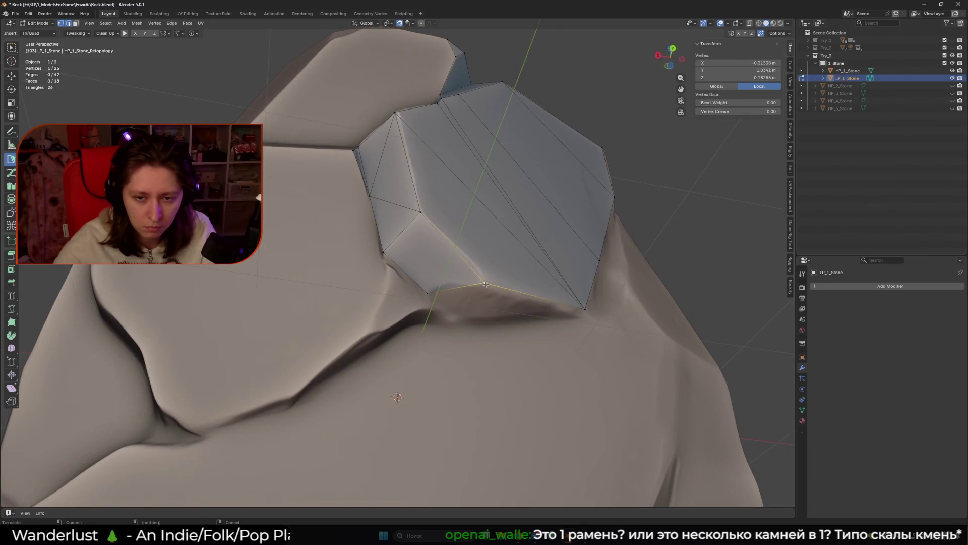
scroll(584, 308, down, 5)
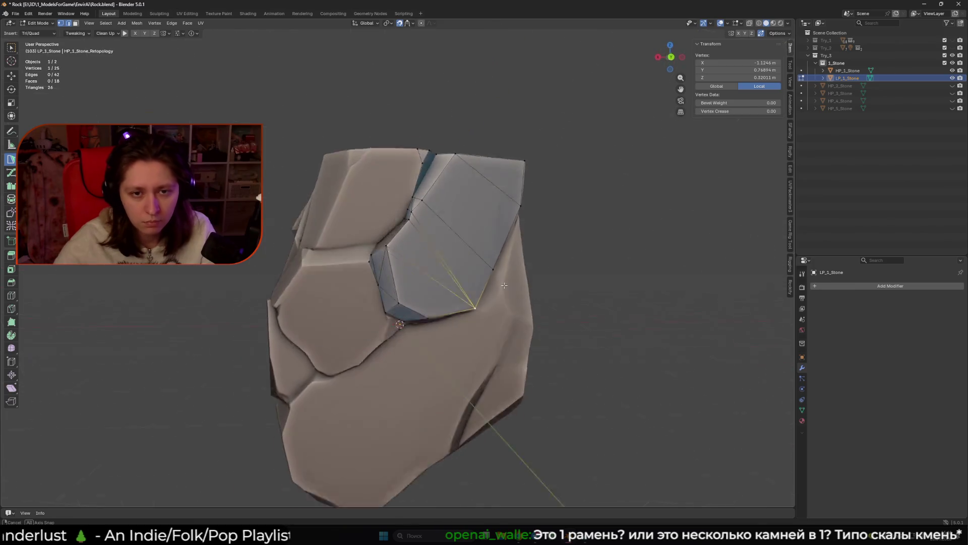
middle_drag(584, 308, 437, 254)
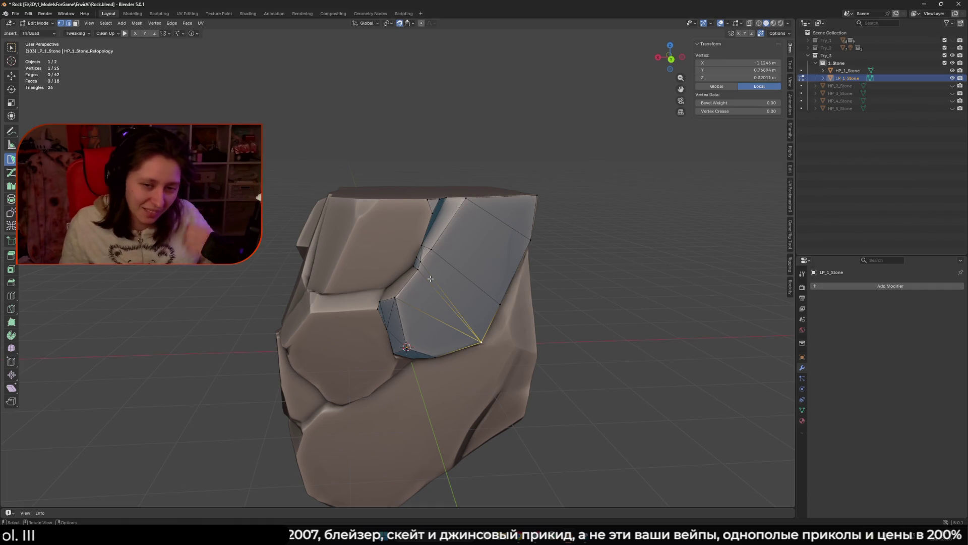
Step: Nudge a crevice vertex, then add triangles and a face off the selected edge
scroll(430, 279, up, 2)
drag(429, 279, 429, 279)
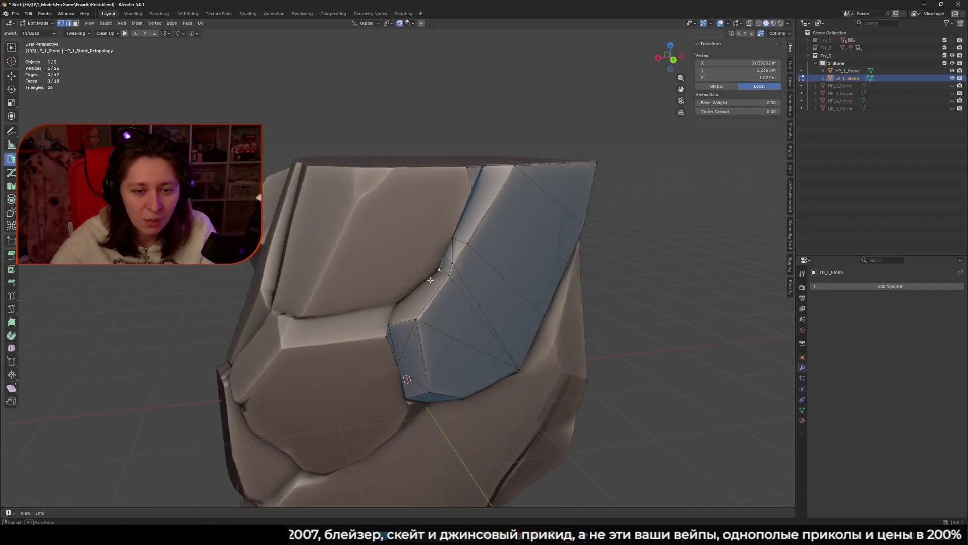
scroll(429, 280, up, 2)
click(484, 275)
ctrl+click(411, 325)
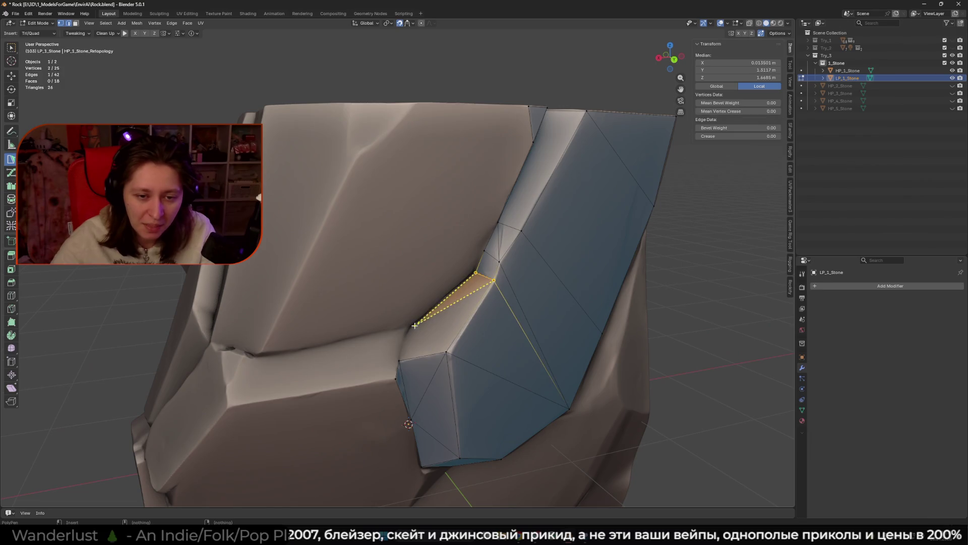
click(443, 344)
click(407, 339)
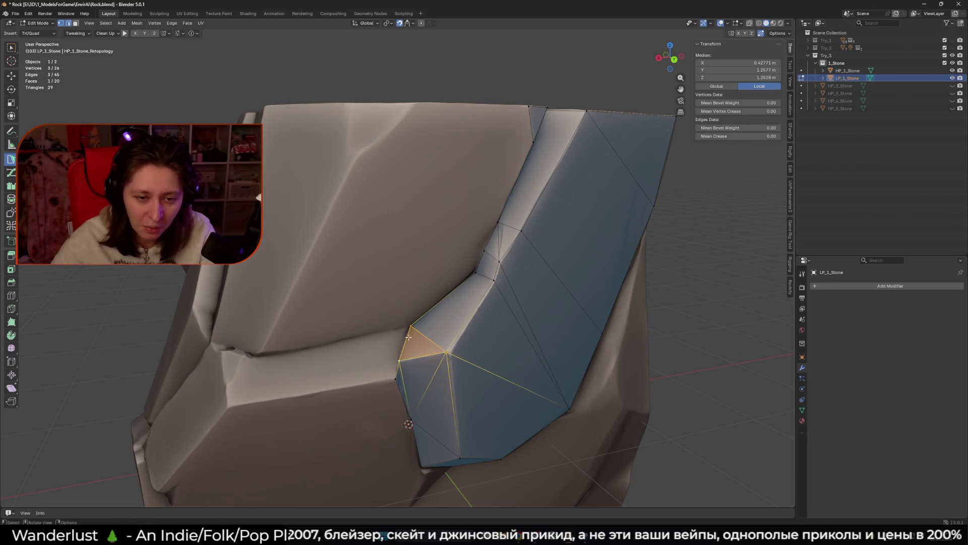
Step: Extend another edge with two triangle faces reaching onto the stone's upper chunk
scroll(411, 325, down, 4)
click(416, 293)
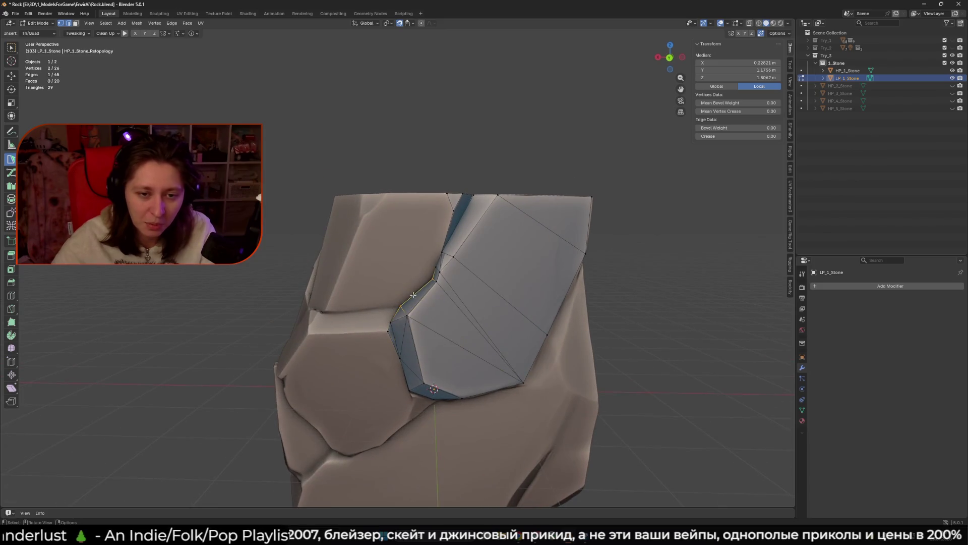
click(362, 217)
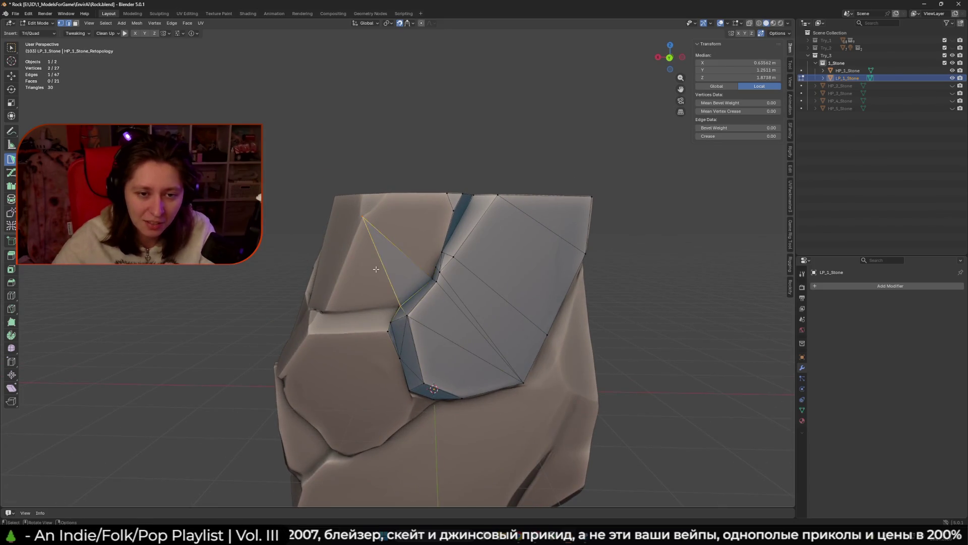
click(325, 310)
mouse_move(326, 309)
middle_down()
mouse_move(403, 273)
mouse_move(388, 207)
mouse_move(435, 317)
middle_up()
click(403, 272)
scroll(404, 269, up, 4)
Step: Add a quad on the stone's side and a new face along its top edge
click(389, 211)
click(435, 317)
click(457, 174)
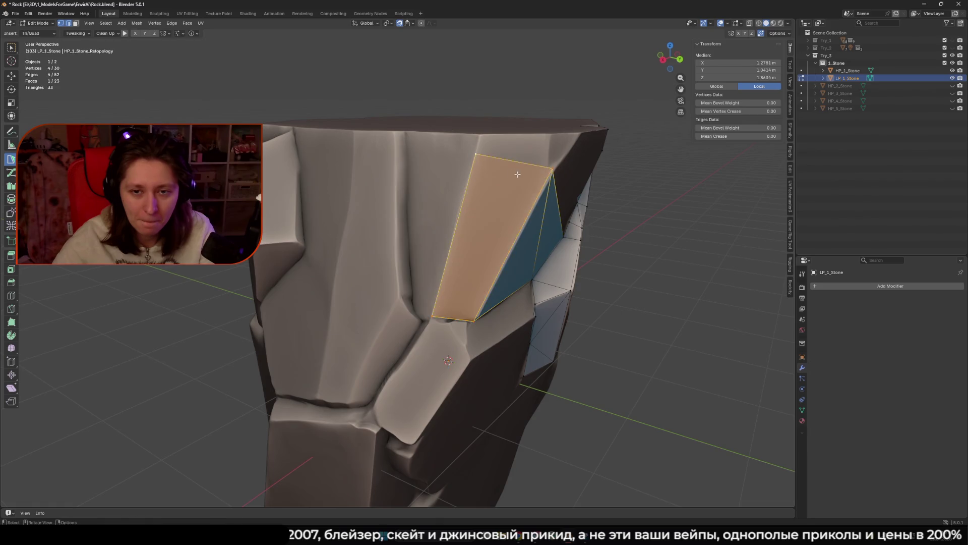
middle_drag(456, 174, 464, 154)
drag(455, 146, 455, 150)
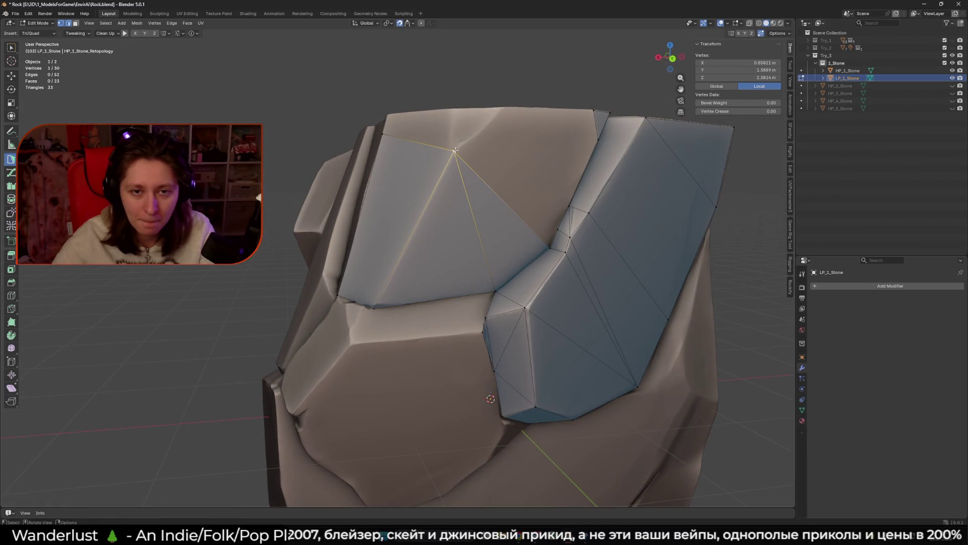
ctrl+click(454, 110)
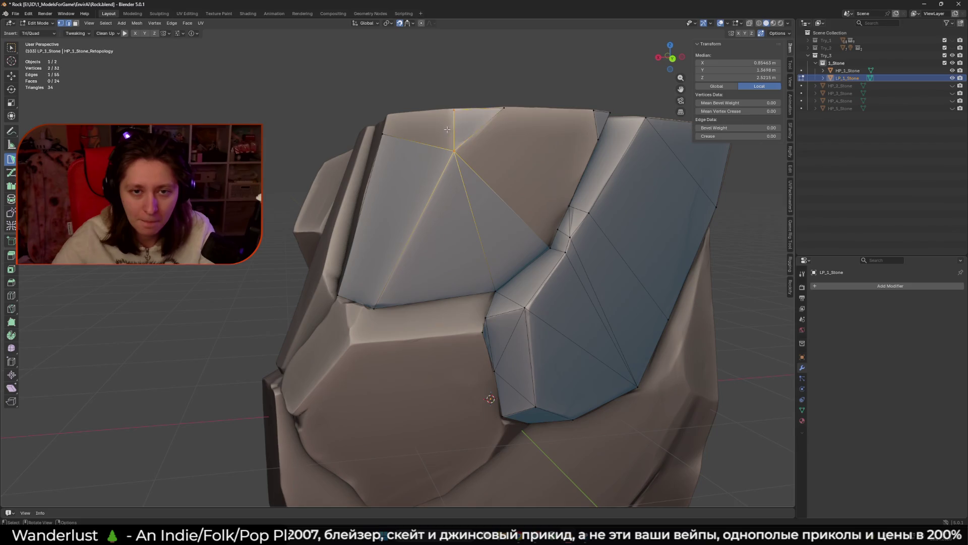
ctrl+click(387, 115)
Step: Close the top gap with a quad and a narrow triangle, then deselect everything
mouse_move(449, 130)
middle_down()
mouse_move(467, 153)
mouse_move(401, 169)
middle_up()
click(402, 170)
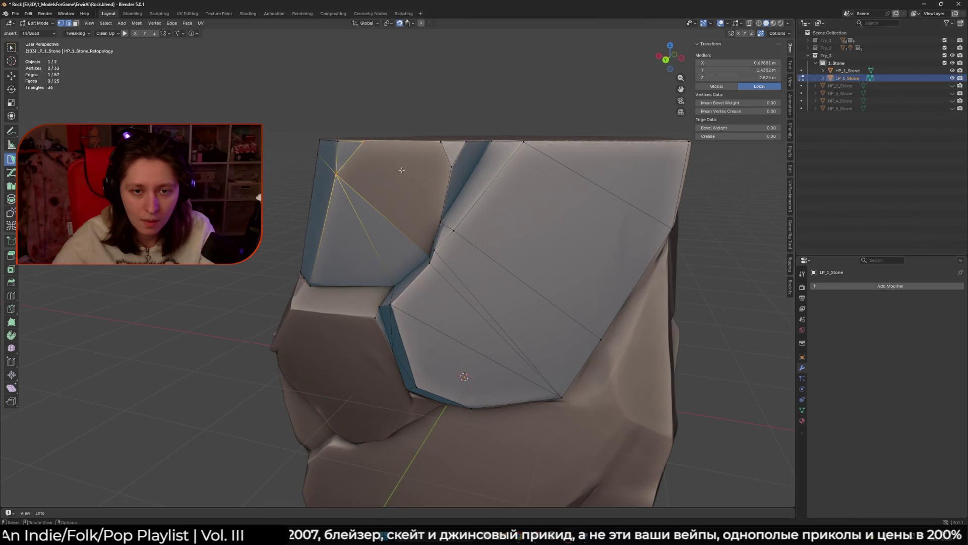
middle_drag(424, 231, 454, 184)
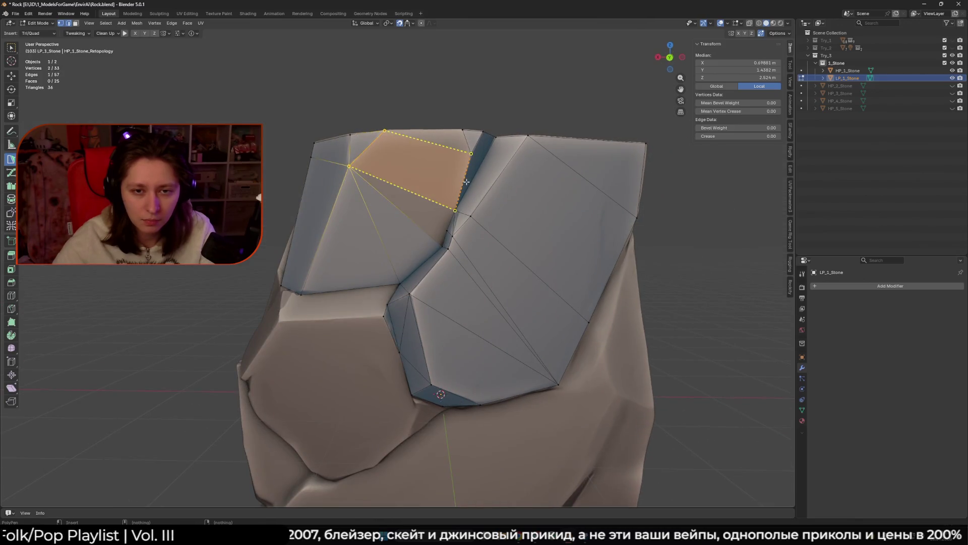
click(467, 181)
click(435, 209)
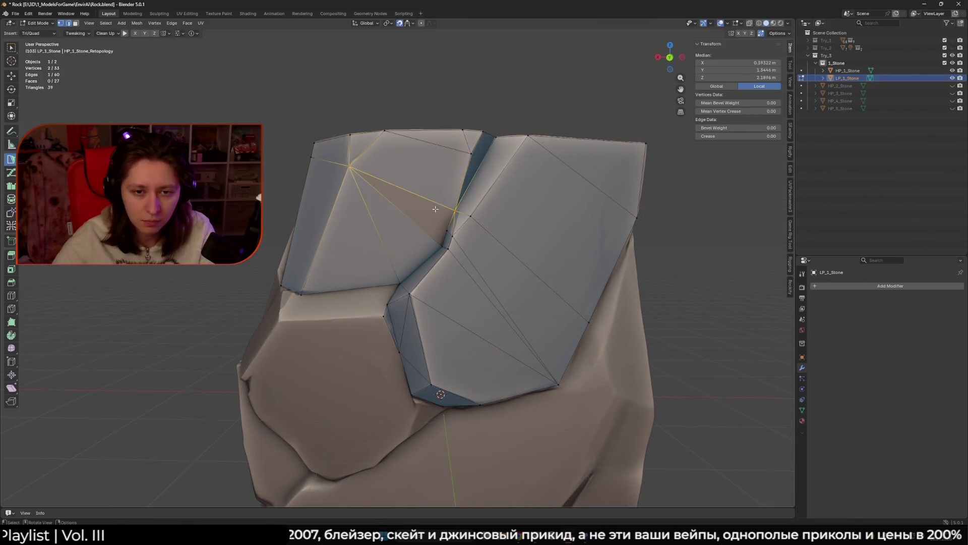
click(446, 231)
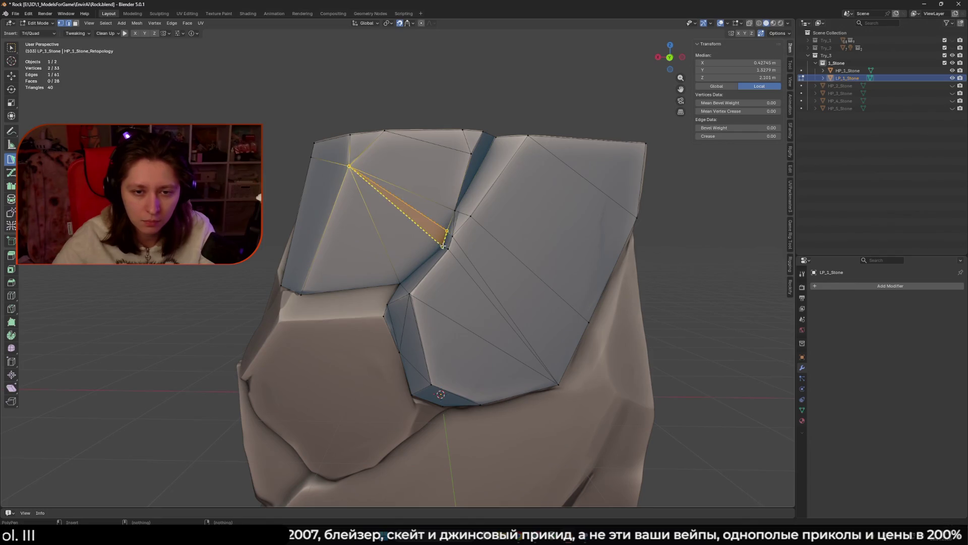
key(alt+a)
scroll(707, 233, down, 3)
mouse_move(546, 218)
middle_down()
mouse_move(503, 266)
mouse_move(519, 232)
mouse_move(535, 237)
mouse_move(420, 264)
mouse_move(436, 256)
middle_up()
Step: Select the short top edge and drag its vertex onto the sculpted high-poly surface
click(437, 195)
middle_drag(437, 194, 416, 201)
drag(416, 200, 413, 200)
click(413, 200)
middle_drag(413, 200, 413, 264)
scroll(413, 263, down, 6)
scroll(386, 238, up, 3)
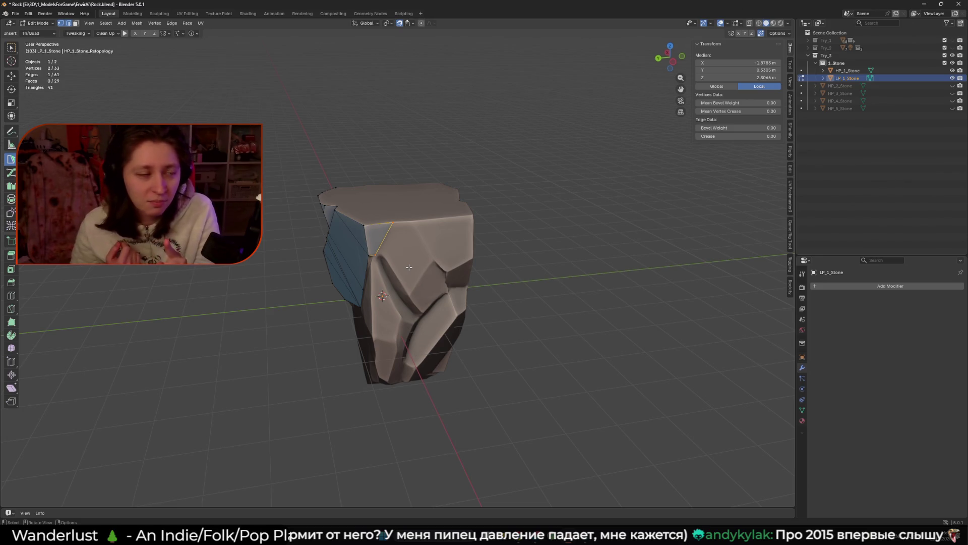
scroll(409, 267, up, 3)
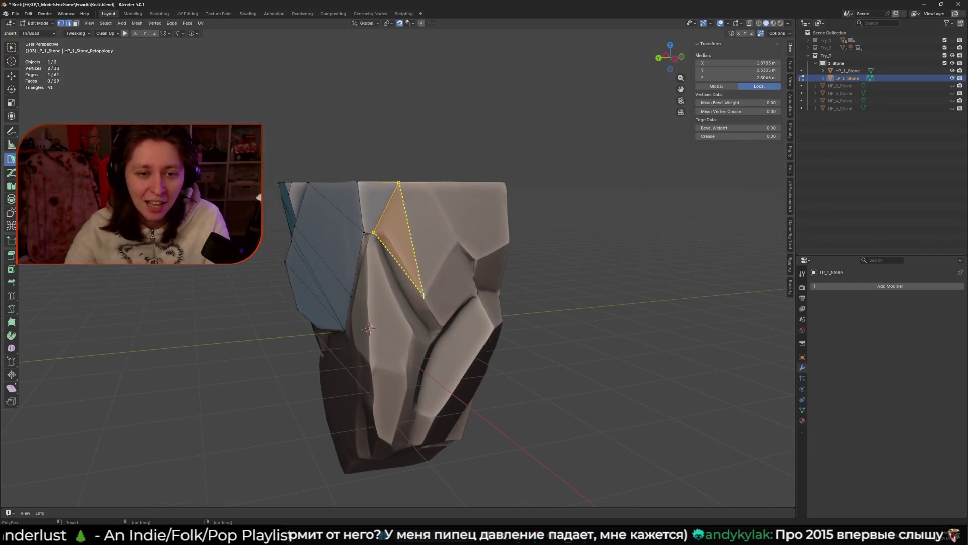
middle_drag(445, 221, 362, 214)
scroll(362, 214, up, 2)
click(362, 214)
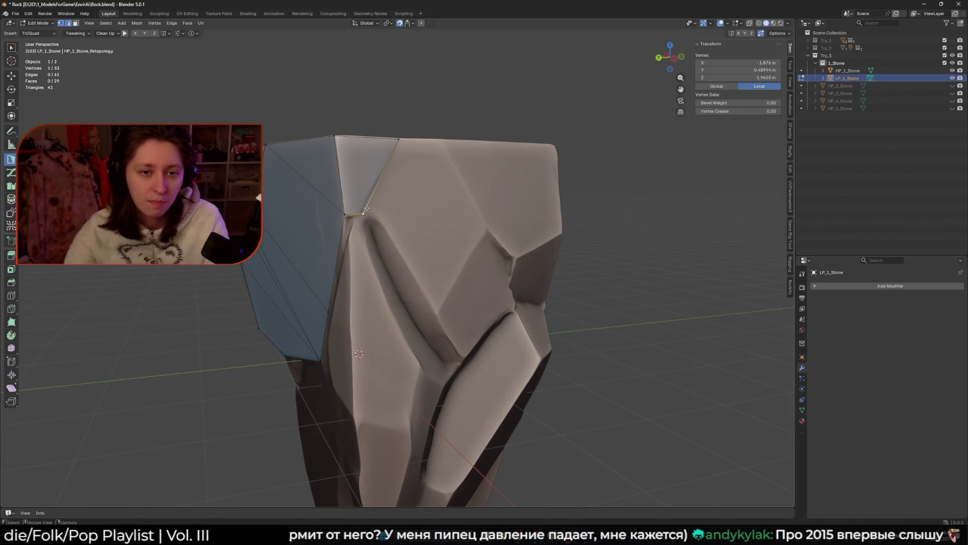
mouse_move(363, 215)
middle_down()
mouse_move(416, 215)
mouse_move(346, 247)
middle_up()
shift+click(383, 214)
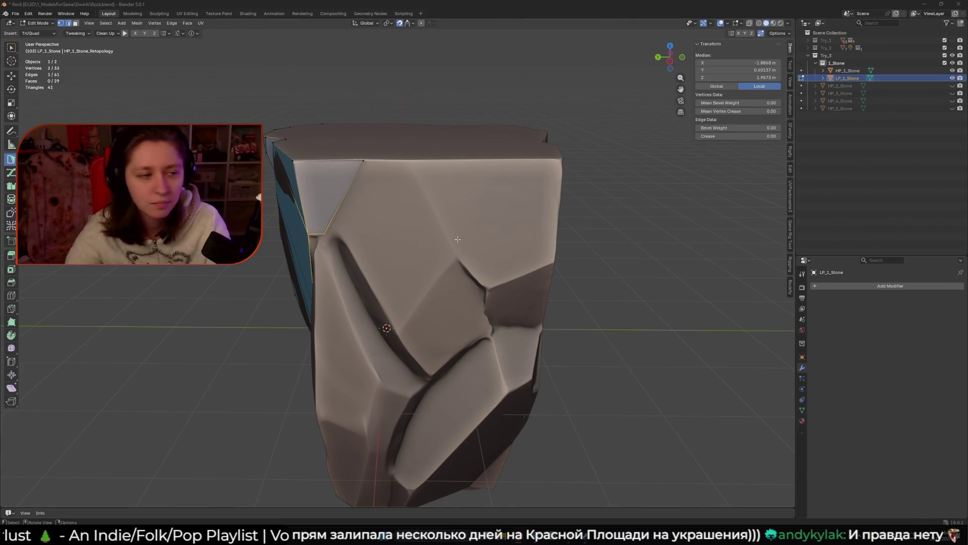
Step: Add a thin quad along the border edge and merge its short edge into one vertex
mouse_move(454, 222)
middle_down()
mouse_move(477, 219)
mouse_move(402, 239)
mouse_move(418, 229)
mouse_move(403, 241)
mouse_move(408, 196)
mouse_move(337, 201)
mouse_move(372, 184)
mouse_move(355, 322)
middle_up()
click(371, 196)
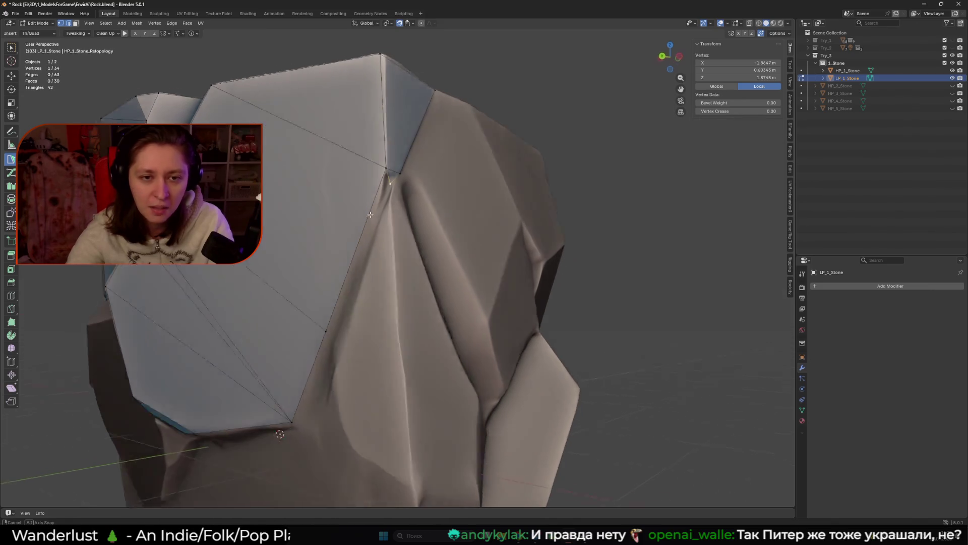
click(413, 152)
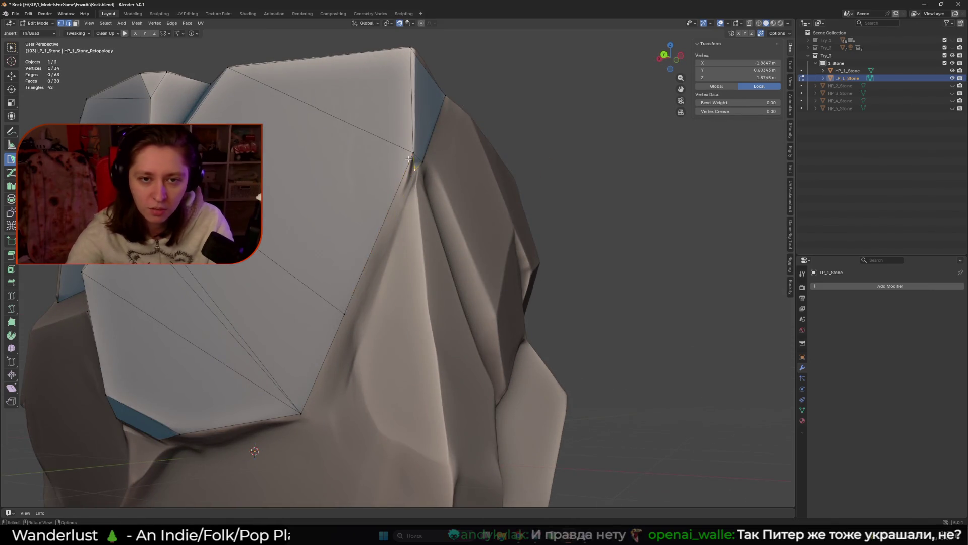
click(348, 325)
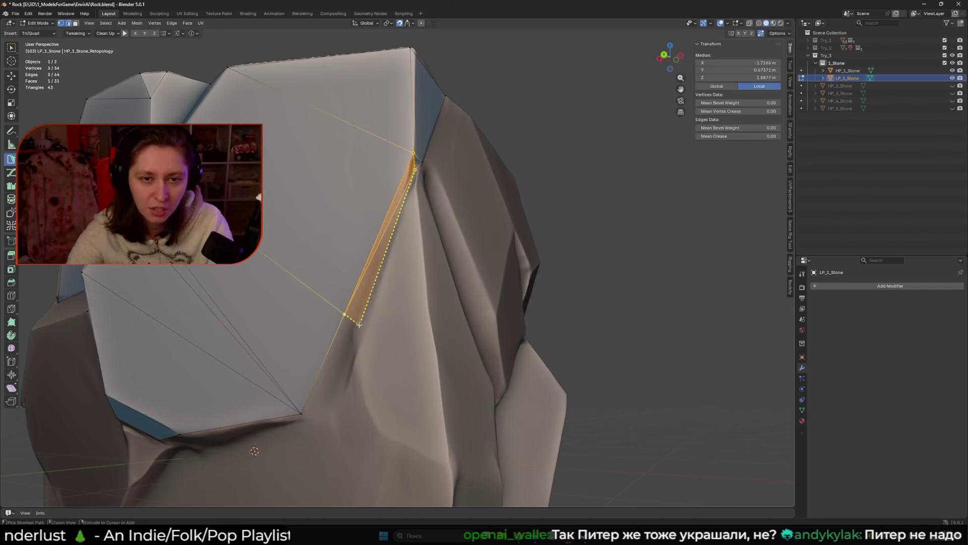
mouse_move(348, 325)
middle_down()
mouse_move(390, 312)
mouse_move(399, 275)
mouse_move(388, 230)
mouse_move(376, 283)
middle_up()
click(389, 230)
drag(375, 282, 370, 293)
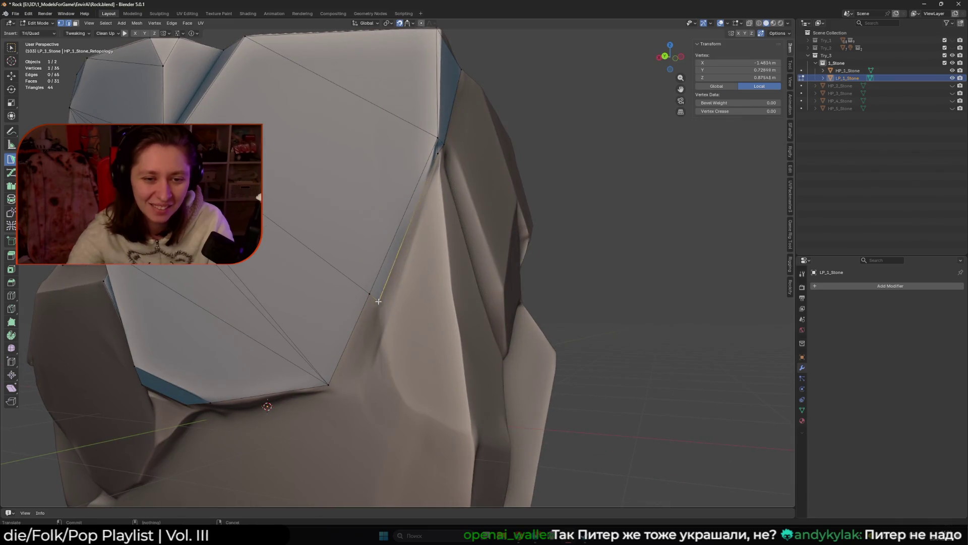
Step: Add a new vertex and move vertices onto the sculpted surface to form a face
click(376, 282)
mouse_move(376, 282)
middle_down()
mouse_move(426, 147)
mouse_move(370, 189)
mouse_move(413, 199)
middle_up()
click(434, 146)
drag(413, 199, 427, 166)
mouse_move(415, 240)
middle_down()
mouse_move(423, 237)
mouse_move(429, 291)
middle_up()
click(424, 237)
drag(429, 291, 444, 283)
scroll(444, 282, down, 4)
middle_drag(444, 283, 376, 282)
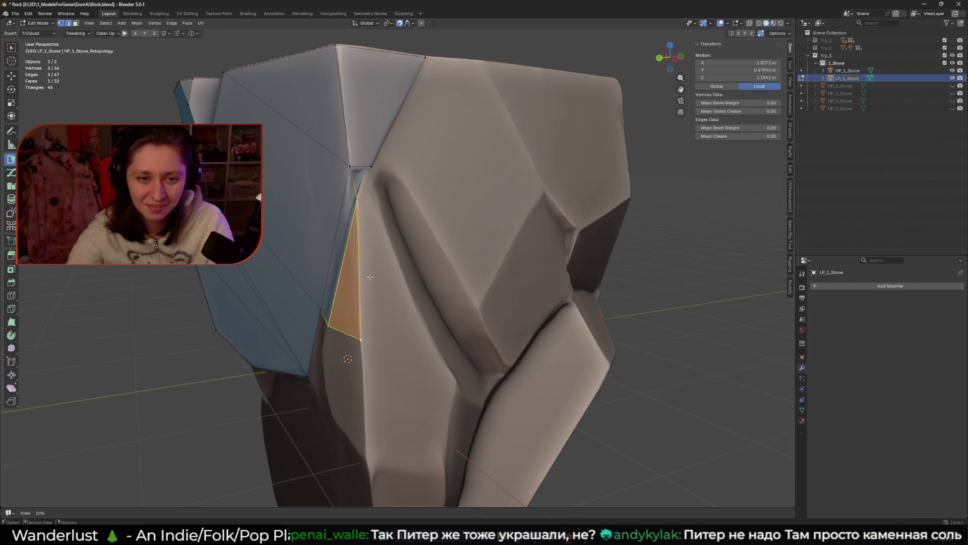
Step: Build quads and a triangle down the stone's central front crease
click(360, 253)
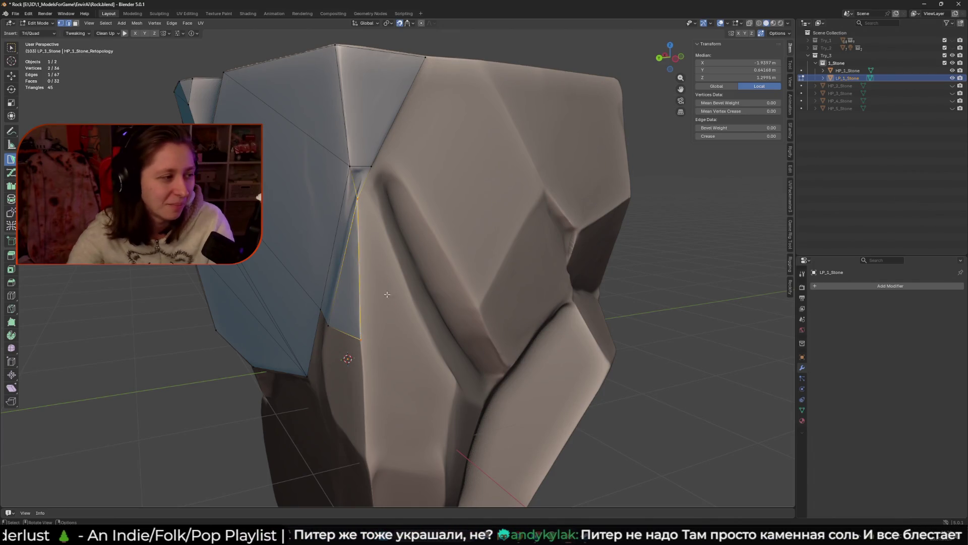
click(376, 201)
click(424, 322)
click(371, 166)
middle_drag(370, 166, 353, 184)
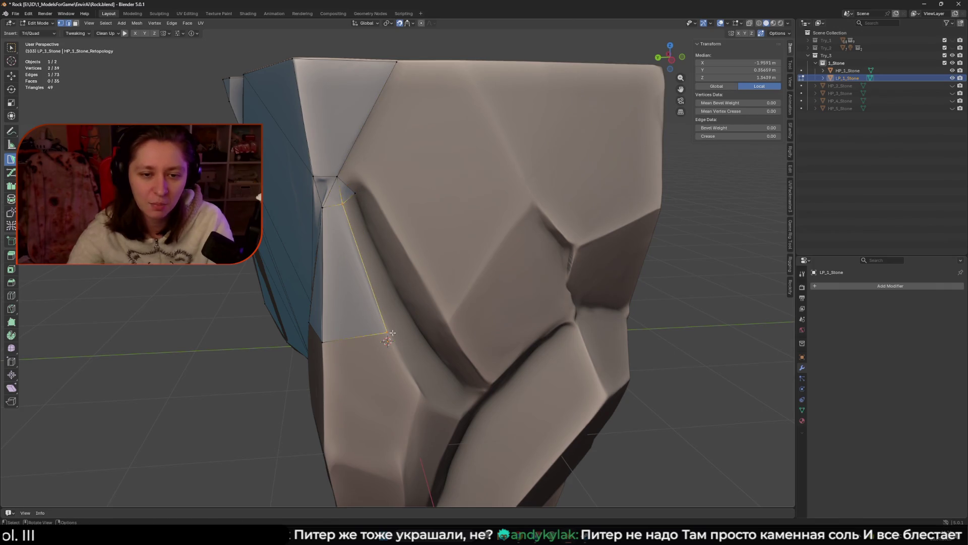
ctrl+click(406, 305)
ctrl+click(356, 196)
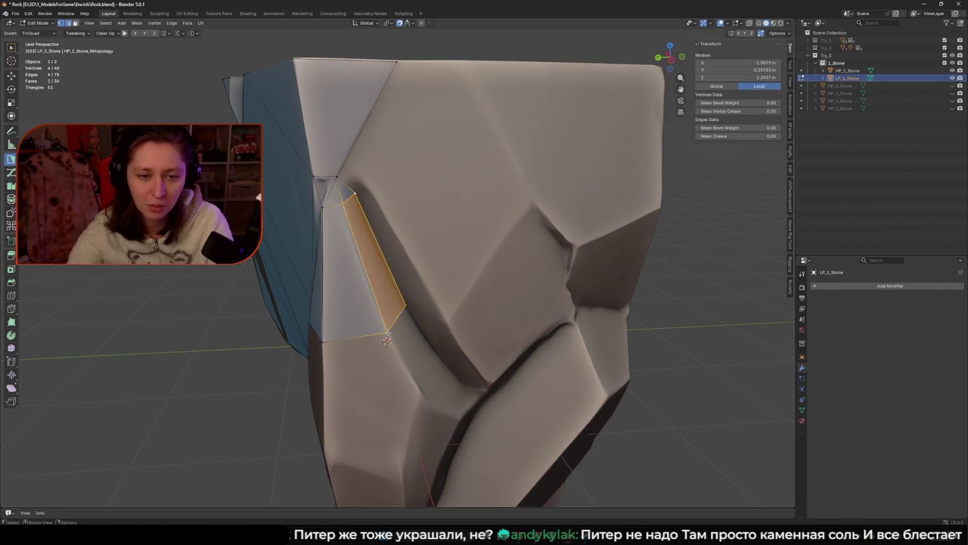
Step: Add triangles along the crease edge running toward the stone's top
click(380, 249)
ctrl+click(367, 186)
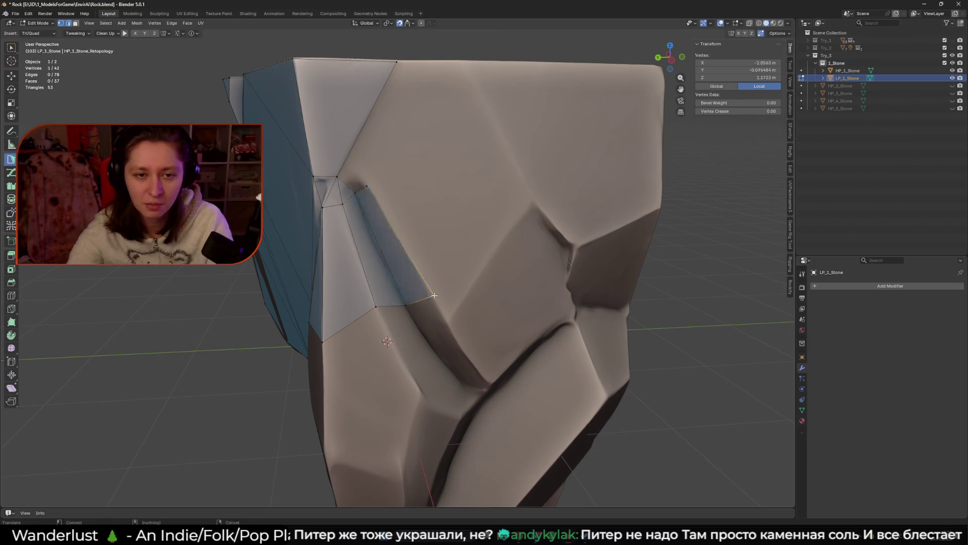
ctrl+click(432, 297)
shift+click(366, 188)
click(366, 119)
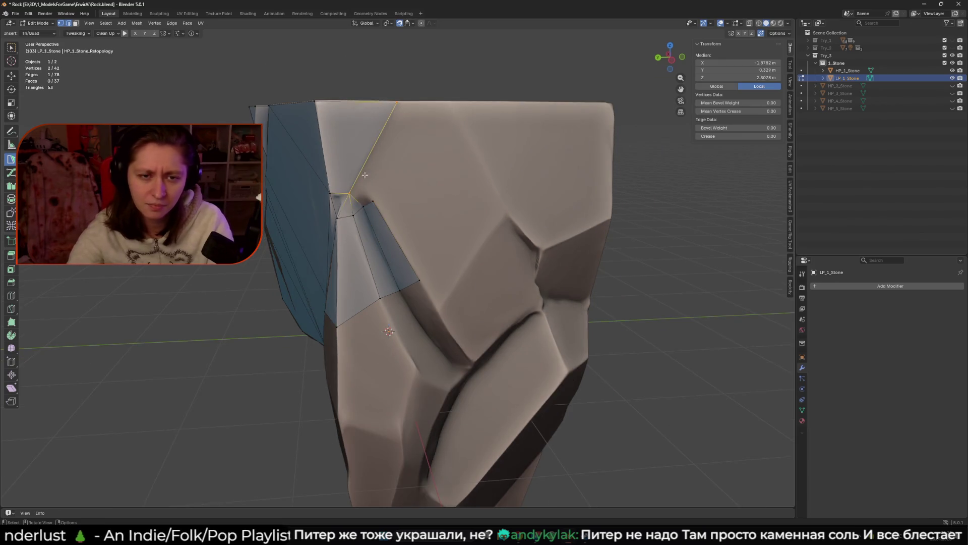
middle_drag(367, 119, 385, 188)
ctrl+drag(385, 188, 365, 178)
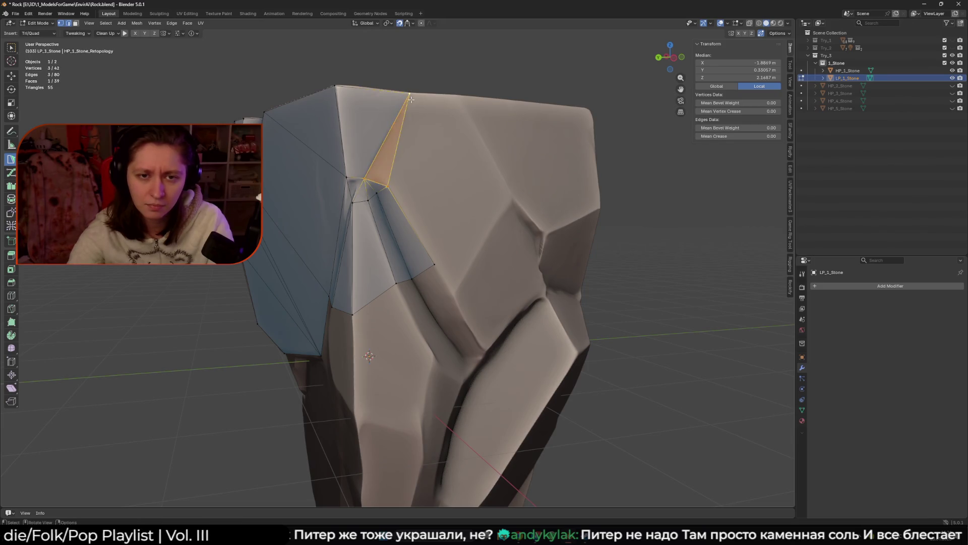
Step: Add a face reaching the top and triangles across the front, merging a stray vertex
middle_drag(412, 124, 423, 133)
click(452, 101)
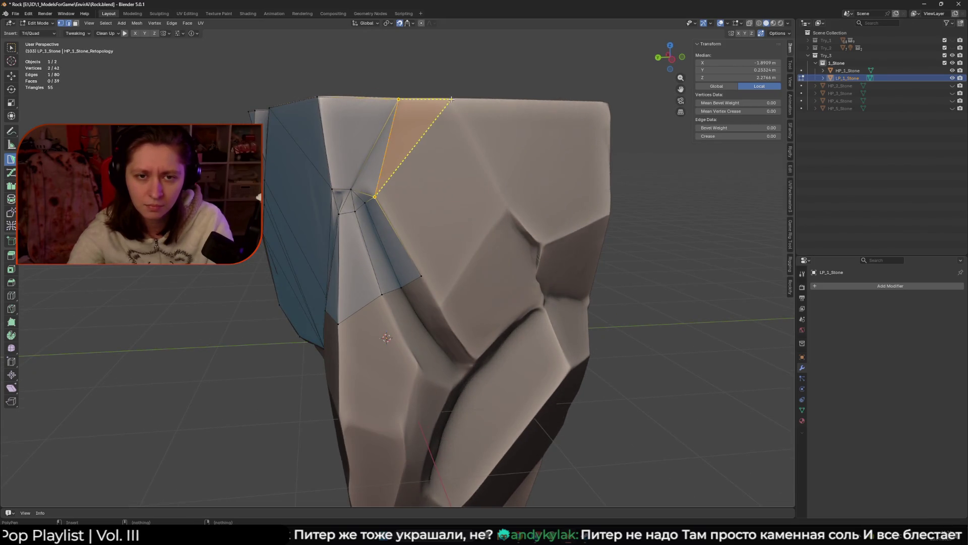
click(508, 208)
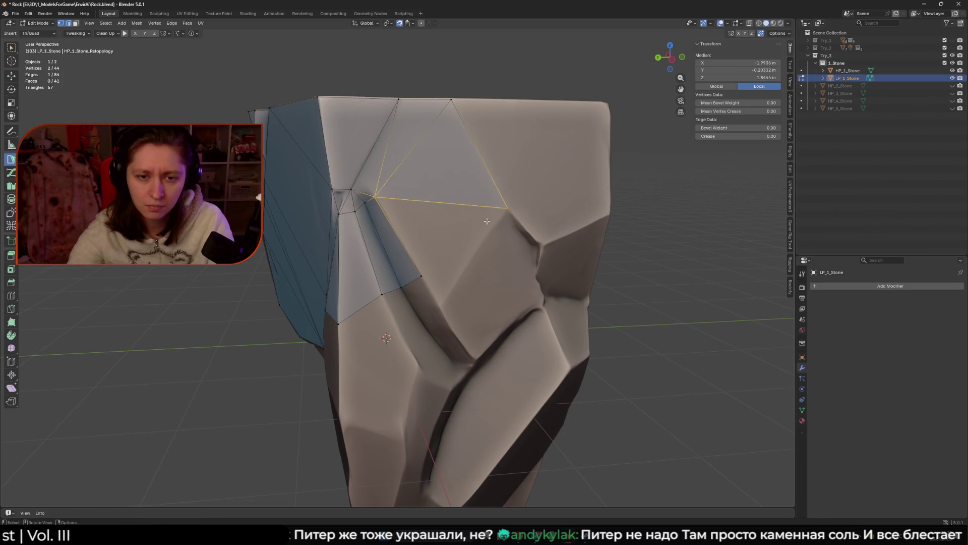
click(441, 305)
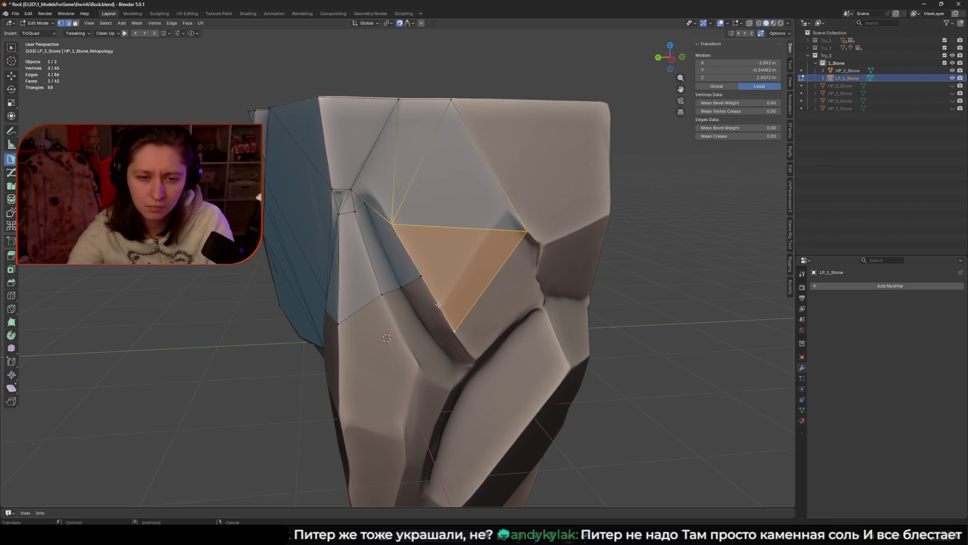
click(421, 278)
drag(440, 313, 402, 307)
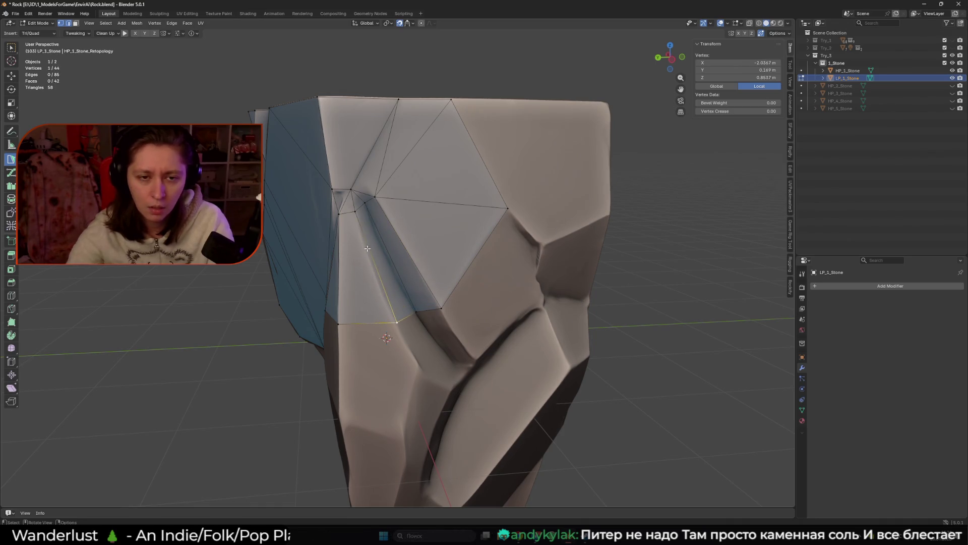
Step: Reposition the crease vertices so they sit on the sculpted surface
click(356, 215)
middle_drag(356, 215, 380, 264)
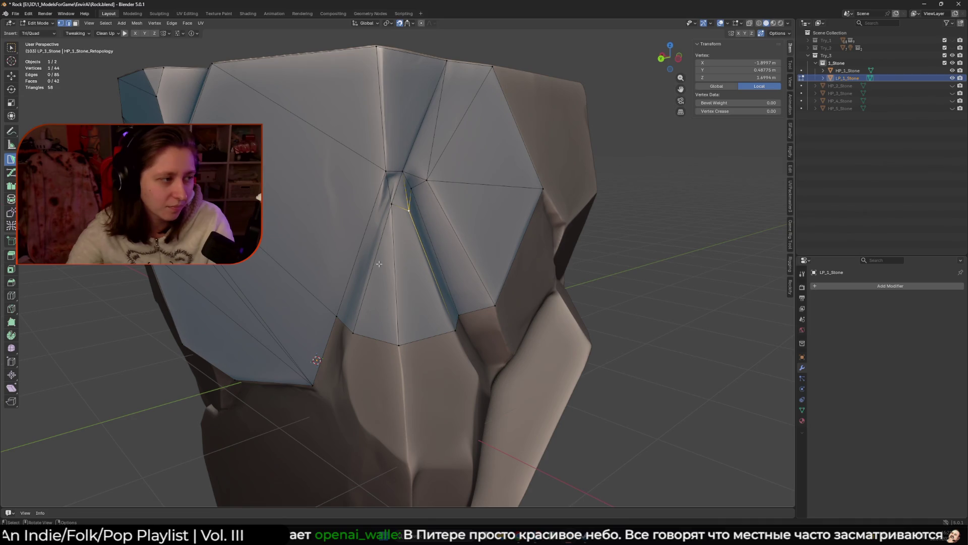
middle_drag(380, 263, 370, 215)
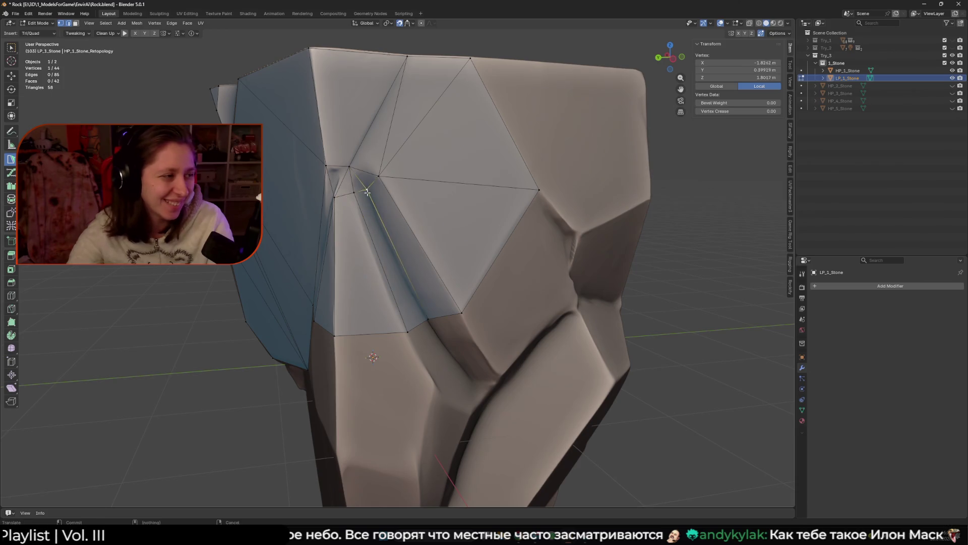
middle_drag(366, 188, 364, 317)
click(363, 317)
drag(397, 313, 393, 302)
middle_drag(428, 289, 396, 267)
drag(397, 267, 363, 259)
middle_drag(348, 295, 423, 308)
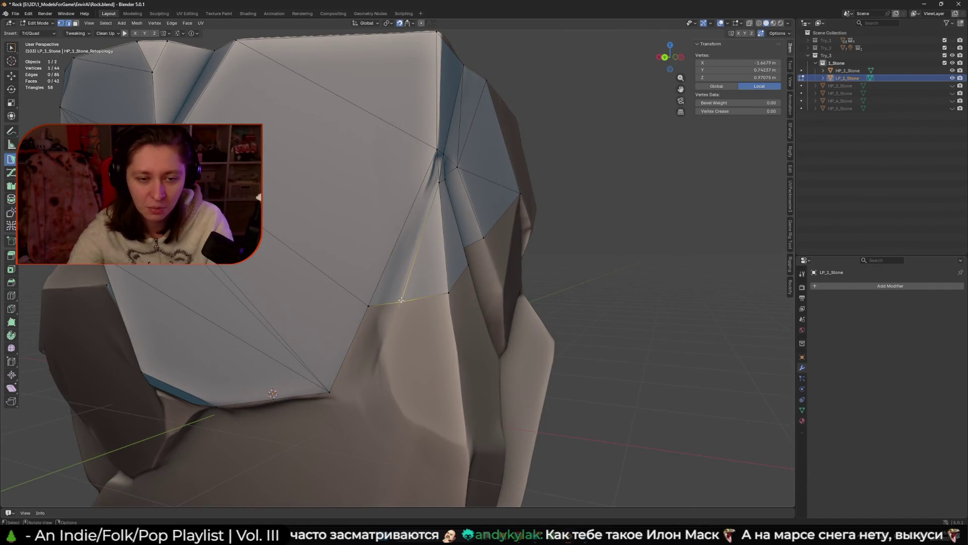
Step: Move another vertex up, then grow a quad and two triangles down the front
mouse_move(369, 306)
mouse_down()
mouse_move(380, 273)
mouse_move(376, 285)
mouse_up()
mouse_move(376, 285)
middle_down()
mouse_move(398, 285)
mouse_move(407, 305)
mouse_move(401, 296)
middle_up()
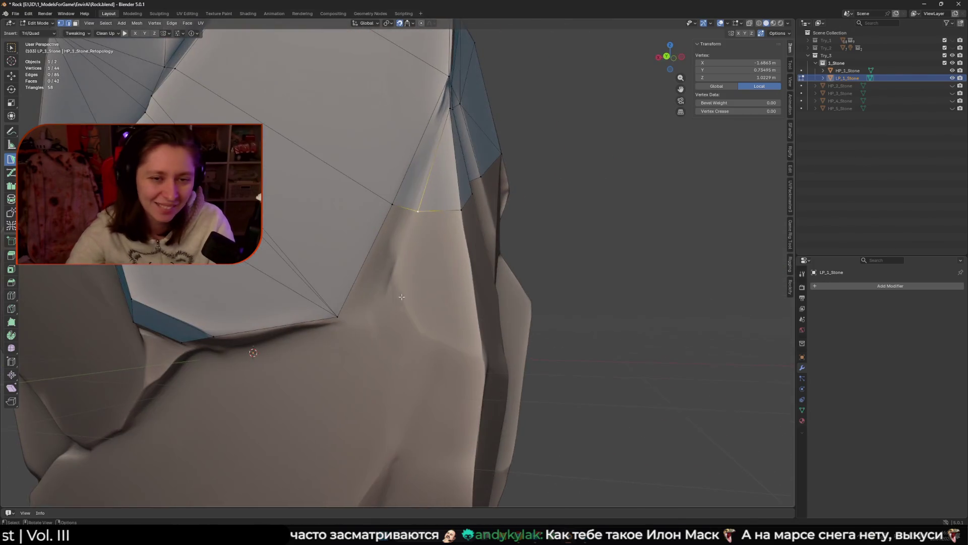
drag(404, 203, 398, 317)
mouse_move(398, 316)
middle_down()
mouse_move(388, 308)
mouse_move(424, 376)
mouse_move(404, 309)
middle_up()
ctrl+click(425, 375)
ctrl+click(454, 290)
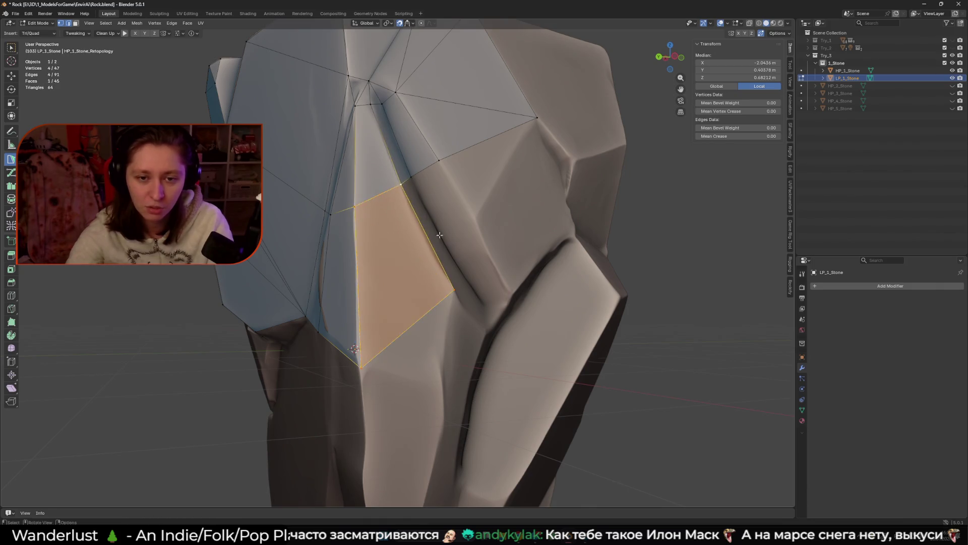
Step: Add a quad along the crease and connecting triangles further along the front
middle_drag(436, 230, 428, 261)
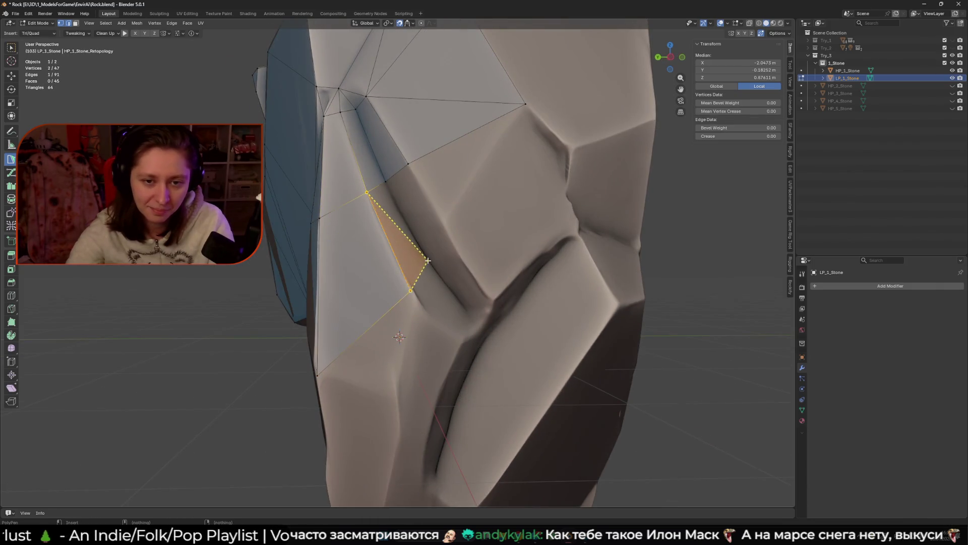
ctrl+click(428, 261)
ctrl+drag(434, 202, 407, 163)
ctrl+click(524, 106)
mouse_move(475, 249)
middle_down()
mouse_move(493, 255)
mouse_move(535, 222)
mouse_move(558, 222)
middle_up()
ctrl+click(539, 217)
Step: Pick the next border edges and add a new triangle face below them
click(540, 217)
click(555, 202)
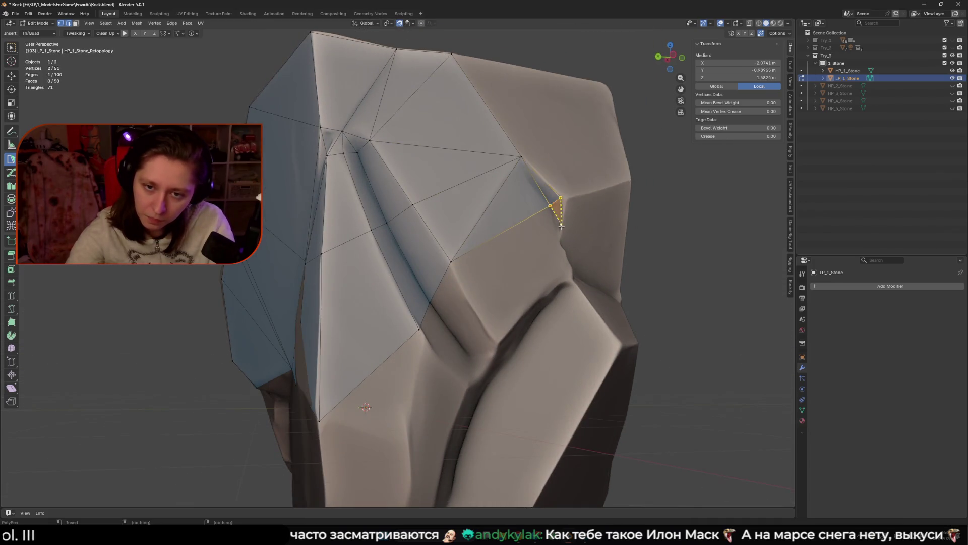
click(474, 260)
click(495, 343)
middle_drag(495, 343, 514, 316)
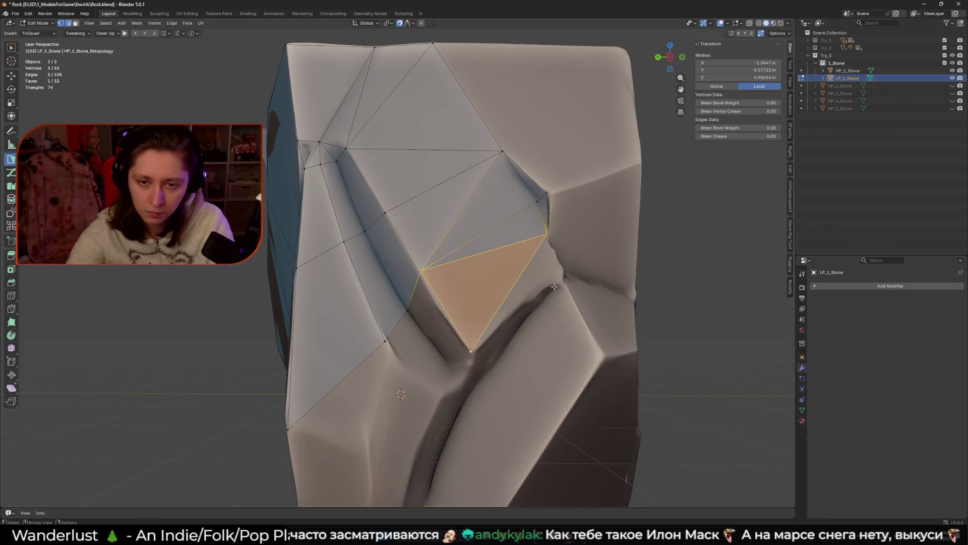
mouse_move(549, 286)
middle_down()
mouse_move(516, 290)
mouse_move(499, 242)
mouse_move(532, 205)
middle_up()
Step: Snap a vertex onto the stone, then add a top-corner triangle and another face
click(462, 284)
drag(530, 208, 530, 204)
middle_drag(531, 204, 520, 192)
click(520, 192)
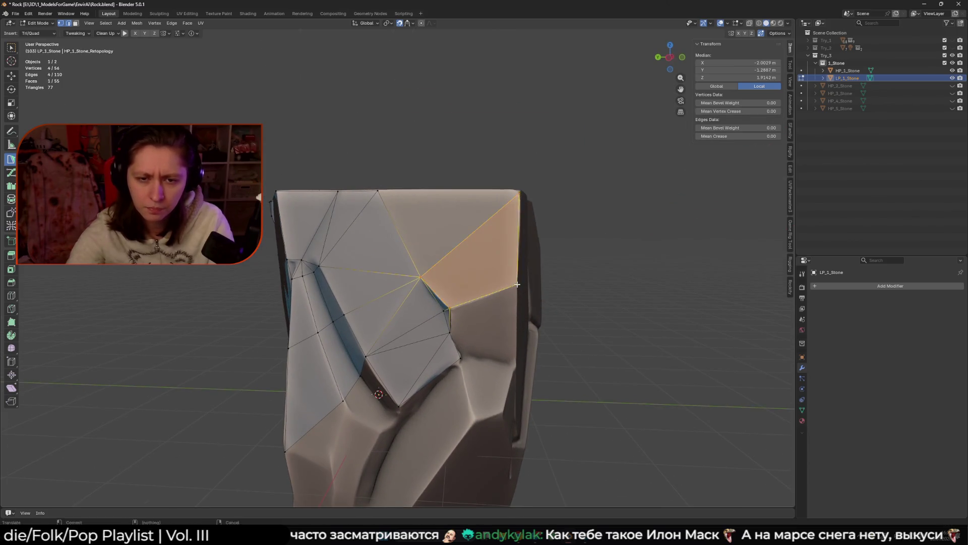
click(377, 190)
Step: Place the corner vertex and add a top-edge face, turning the triangle into a quad
middle_drag(384, 202, 496, 227)
drag(498, 227, 499, 226)
middle_drag(499, 226, 512, 244)
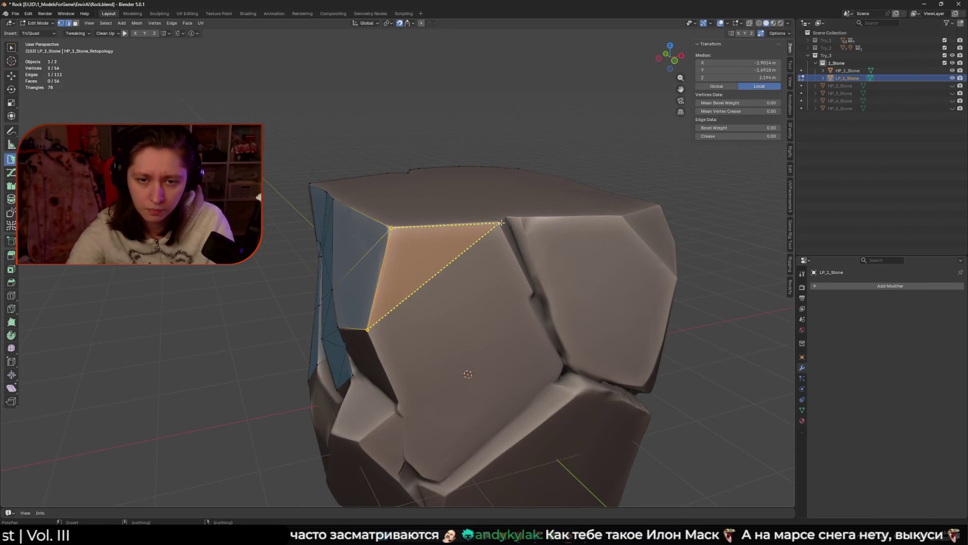
click(511, 244)
click(532, 292)
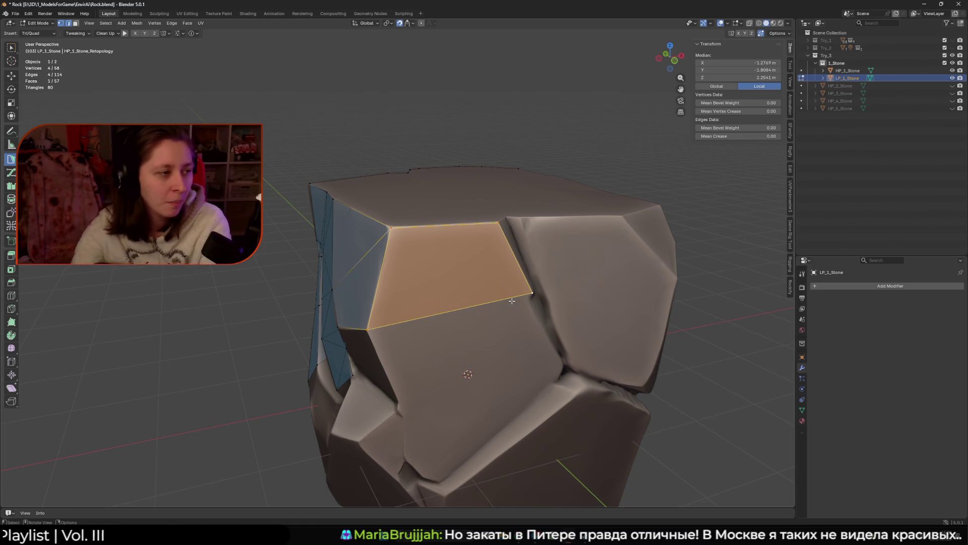
Step: Extend a triangle face from an edge at the crack's top, snapping its vertex onto the rock surface
middle_drag(512, 301, 425, 279)
click(434, 280)
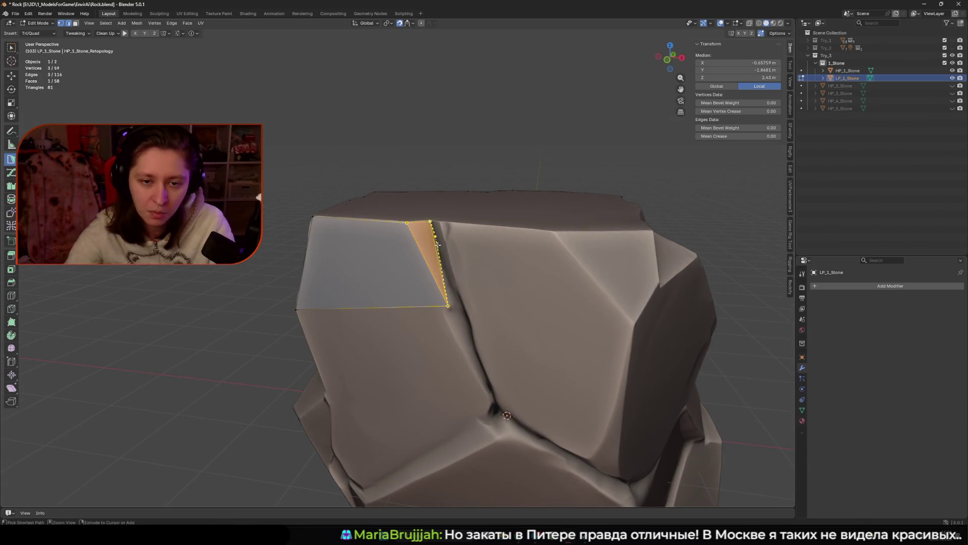
drag(451, 305, 442, 305)
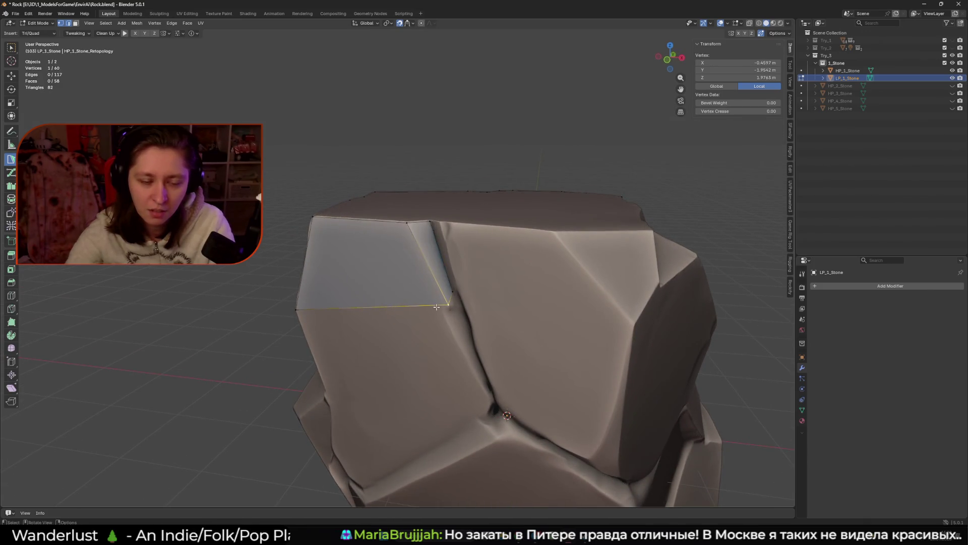
middle_drag(445, 307, 460, 260)
ctrl+click(452, 348)
mouse_move(452, 348)
middle_down()
mouse_move(491, 330)
mouse_move(431, 282)
mouse_move(455, 290)
mouse_move(418, 237)
mouse_move(444, 242)
middle_up()
Step: Add a triangle beside the crack and turn it into a quad
click(432, 278)
click(465, 245)
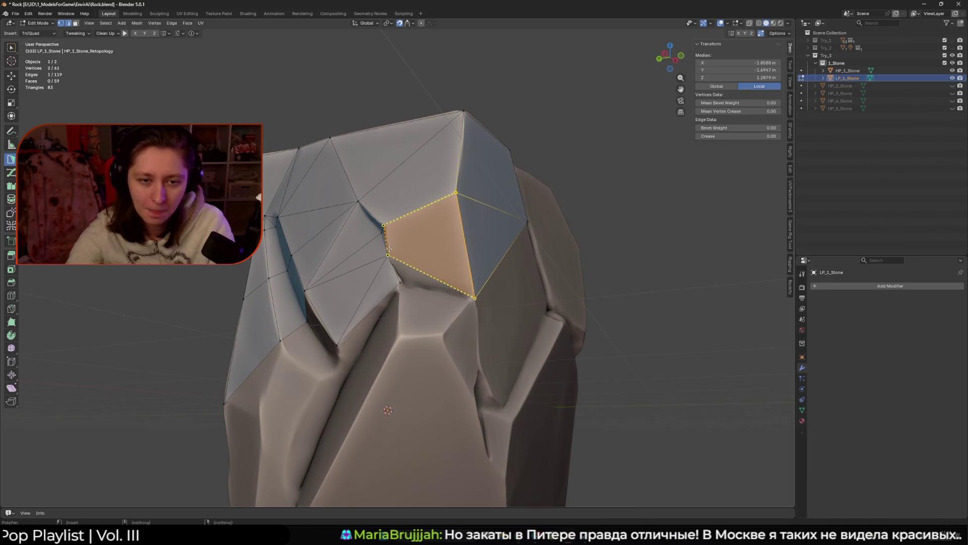
click(400, 277)
click(474, 298)
mouse_move(474, 298)
middle_down()
mouse_move(393, 406)
mouse_move(411, 376)
mouse_move(411, 318)
middle_up()
click(411, 410)
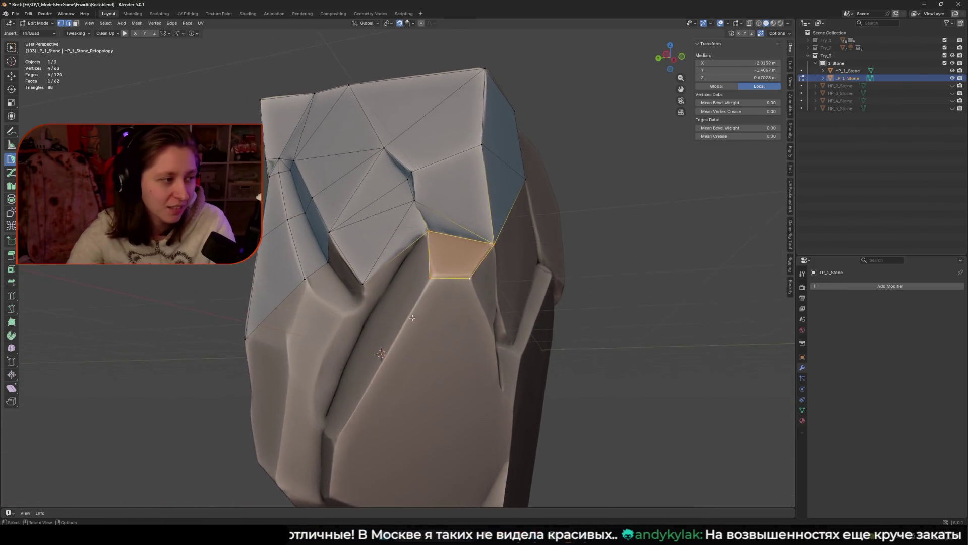
Step: Build a new quad inside the crack and move its vertex onto the stone surface
scroll(411, 319, up, 1)
click(394, 256)
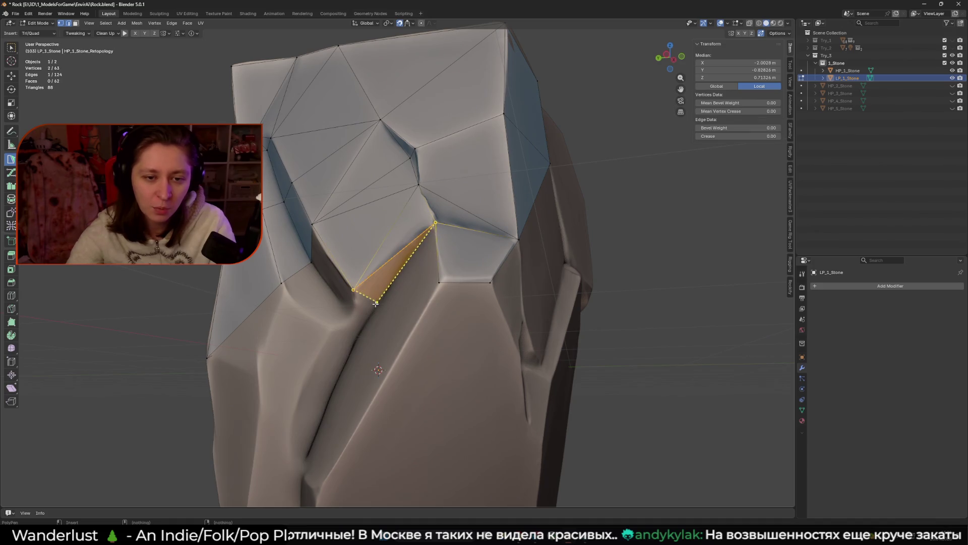
click(374, 309)
mouse_move(374, 309)
middle_down()
mouse_move(369, 261)
mouse_move(322, 282)
middle_up()
click(369, 261)
click(353, 272)
drag(307, 296, 307, 297)
Step: Extend from the quad's left edge with a triangle beside the crack, fitting vertices to the surface
click(319, 288)
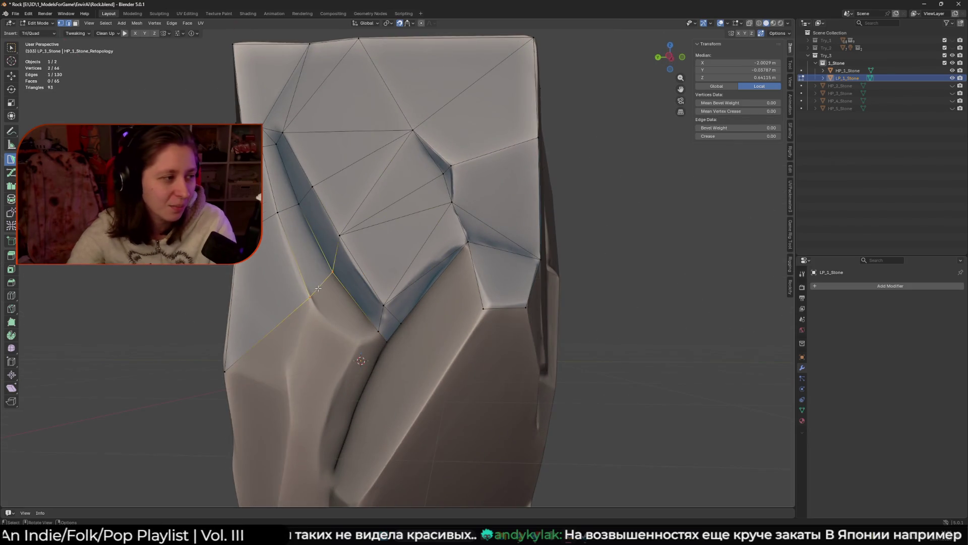
drag(312, 298, 313, 301)
click(363, 334)
middle_drag(364, 334, 374, 292)
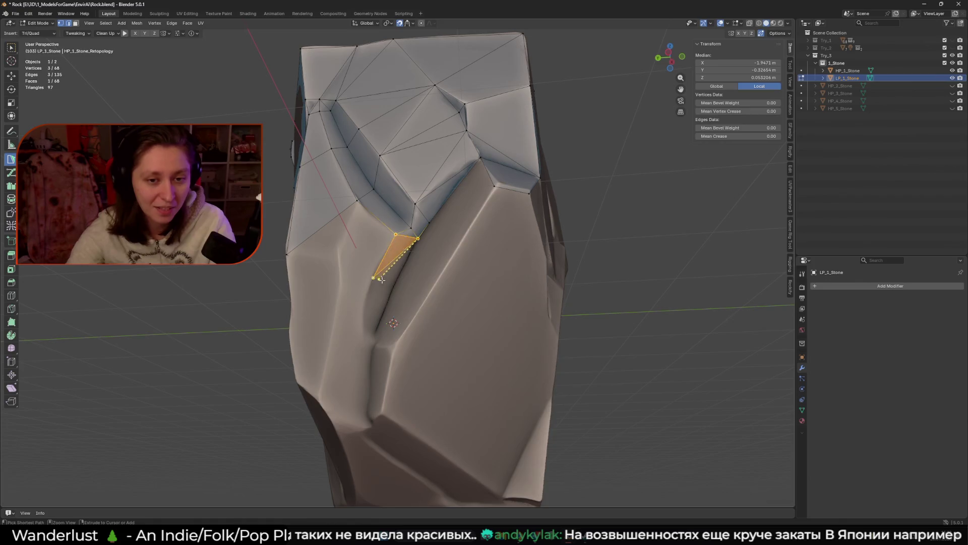
click(379, 270)
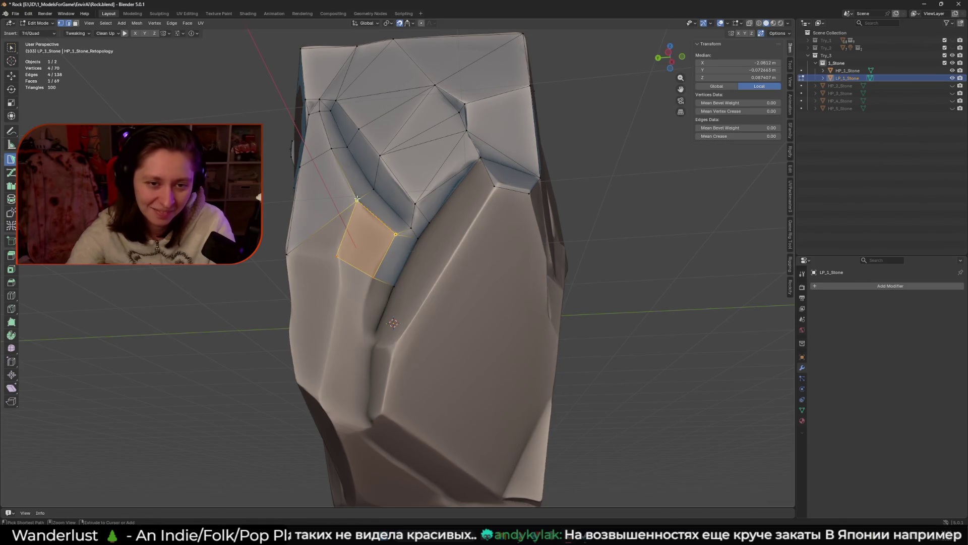
click(335, 245)
middle_drag(335, 245, 429, 318)
click(385, 283)
Step: Clear the selection and nudge a vertex to fit the surface, leaving 69 vertices and 69 faces
scroll(429, 319, down, 5)
click(497, 324)
mouse_move(497, 324)
middle_down()
mouse_move(471, 320)
mouse_move(529, 338)
mouse_move(433, 303)
middle_up()
scroll(434, 303, up, 4)
drag(393, 282, 400, 272)
middle_drag(401, 273, 426, 288)
scroll(426, 288, down, 5)
scroll(412, 298, up, 2)
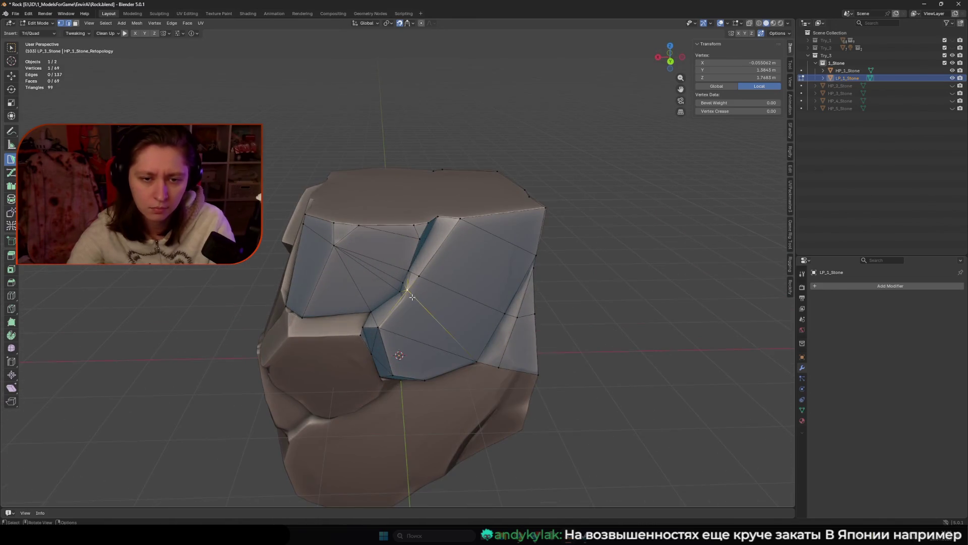
Step: Finish placing the vertex and select border vertices to form an edge between the two patches
drag(406, 301, 406, 301)
middle_drag(406, 301, 365, 267)
scroll(366, 268, down, 1)
shift+click(362, 263)
click(337, 263)
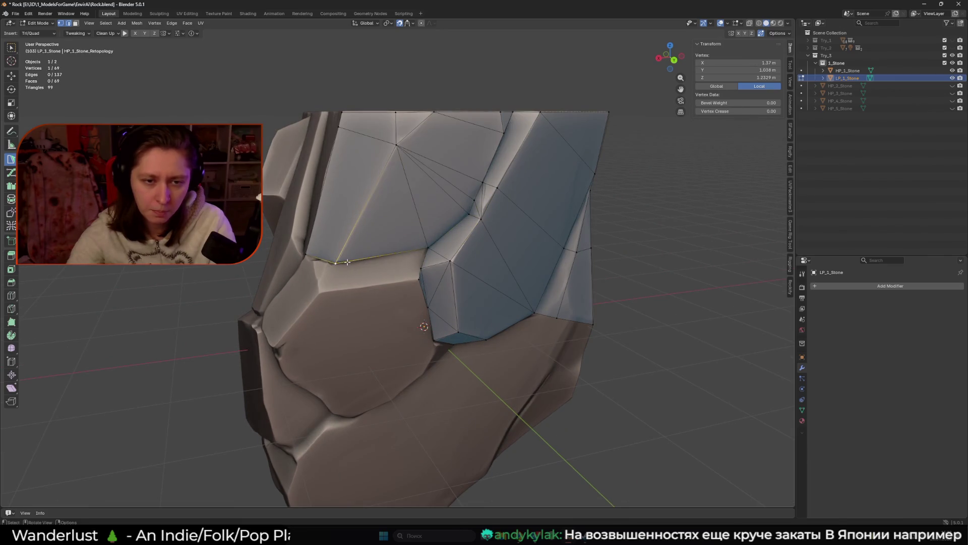
shift+click(423, 249)
middle_drag(424, 249, 379, 291)
scroll(378, 290, up, 3)
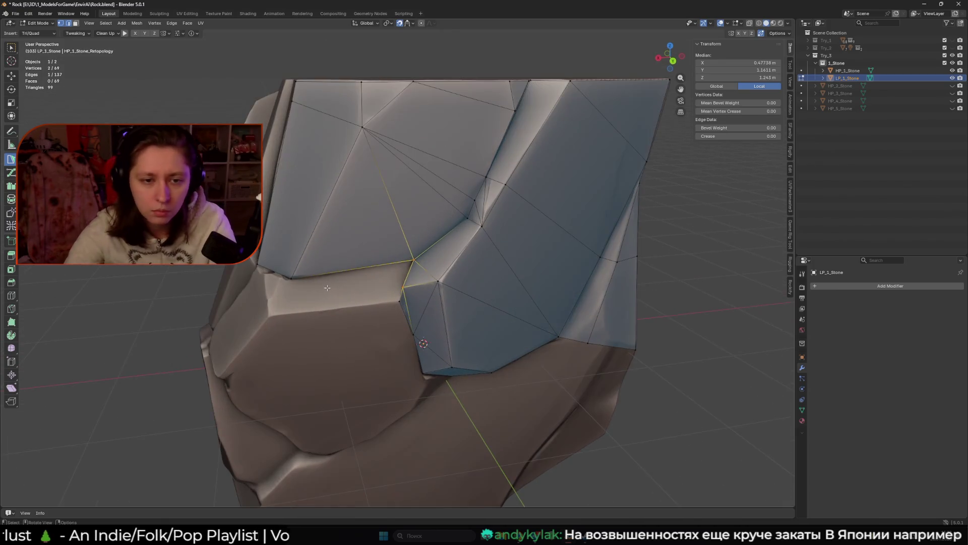
Step: Add a triangle face on the side ledge from the chosen edge
ctrl+click(305, 285)
middle_drag(304, 285, 321, 272)
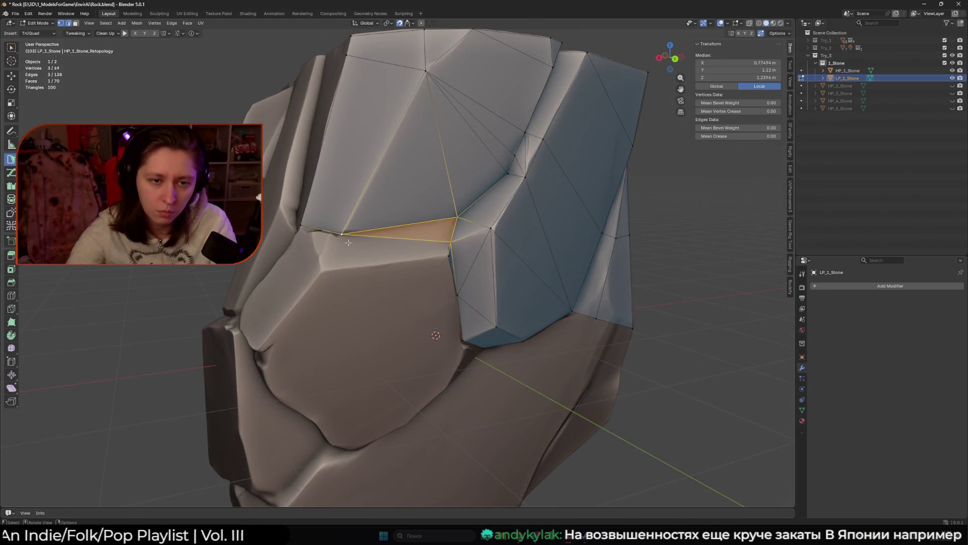
ctrl+click(321, 273)
ctrl+click(442, 254)
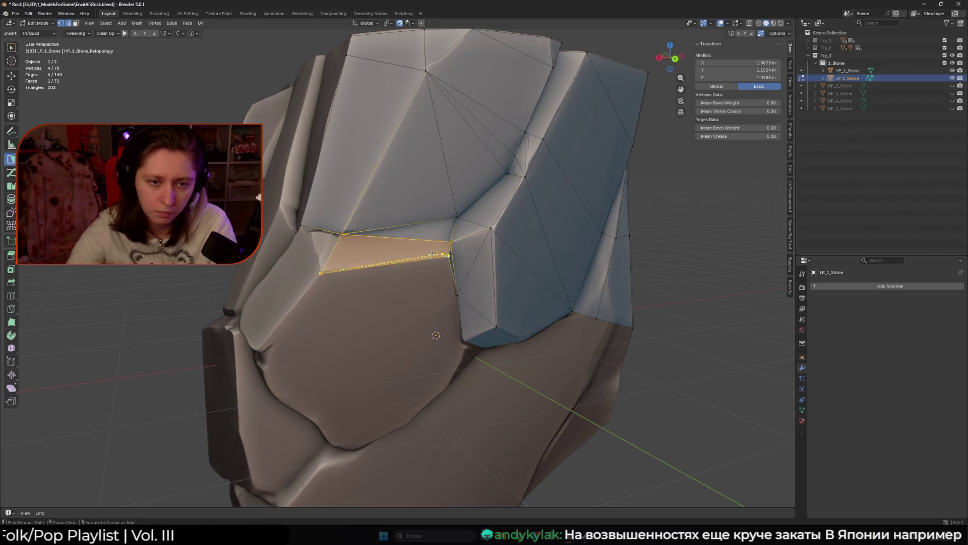
middle_drag(445, 255, 444, 274)
click(445, 274)
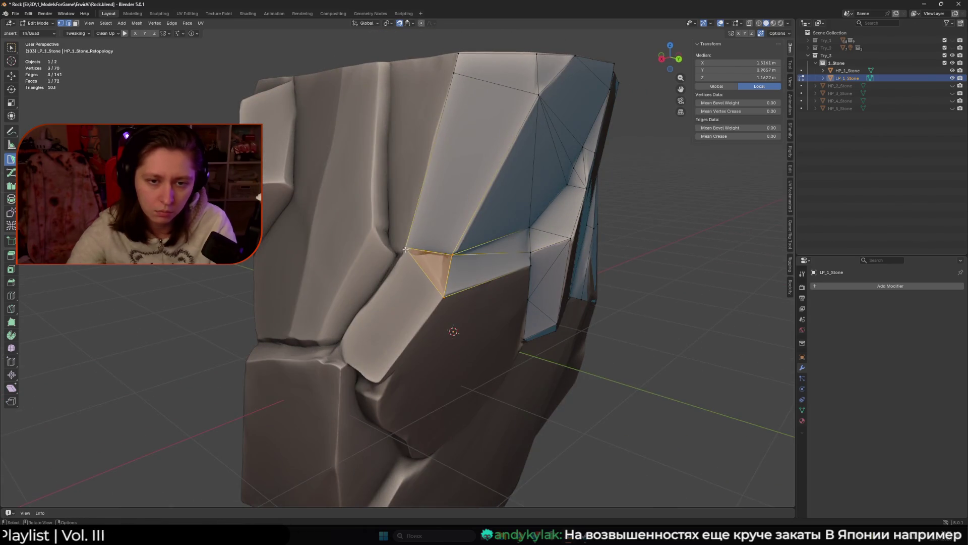
Step: Add a quad bridging the two patches and fit its vertex to the top edge
mouse_move(406, 248)
middle_down()
mouse_move(484, 336)
mouse_move(434, 299)
mouse_move(348, 207)
middle_up()
ctrl+click(491, 344)
scroll(491, 341, down, 3)
scroll(492, 341, up, 4)
drag(328, 184, 324, 178)
middle_drag(323, 179, 373, 265)
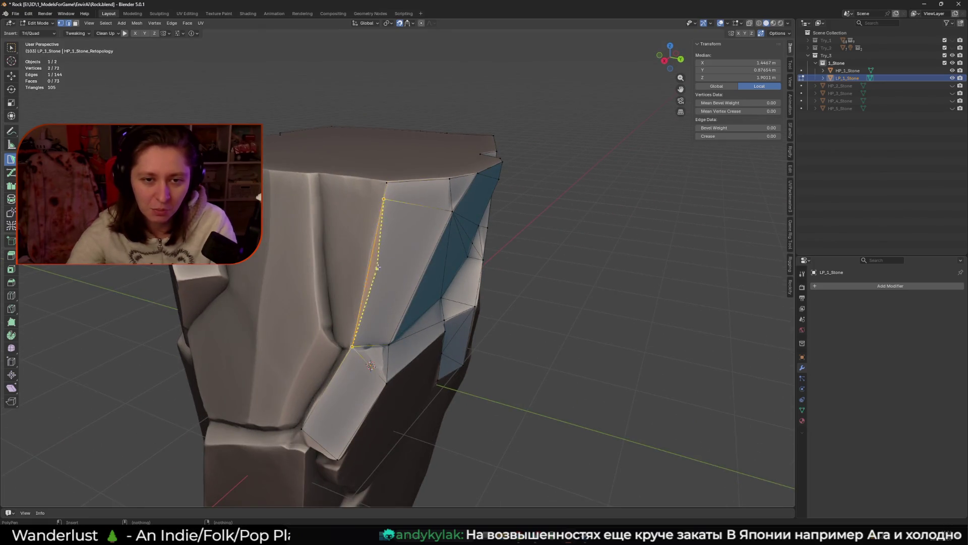
Step: Position vertices on the surface and add a quad below the top rim, then another under it
drag(384, 201, 367, 273)
middle_drag(367, 272, 375, 313)
drag(376, 313, 342, 221)
middle_drag(351, 215, 341, 242)
ctrl+click(342, 241)
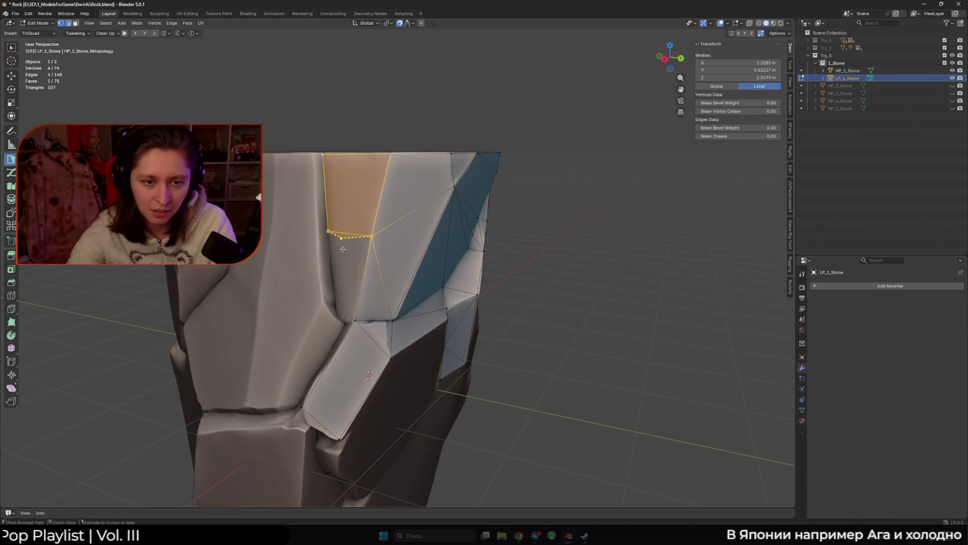
ctrl+click(352, 319)
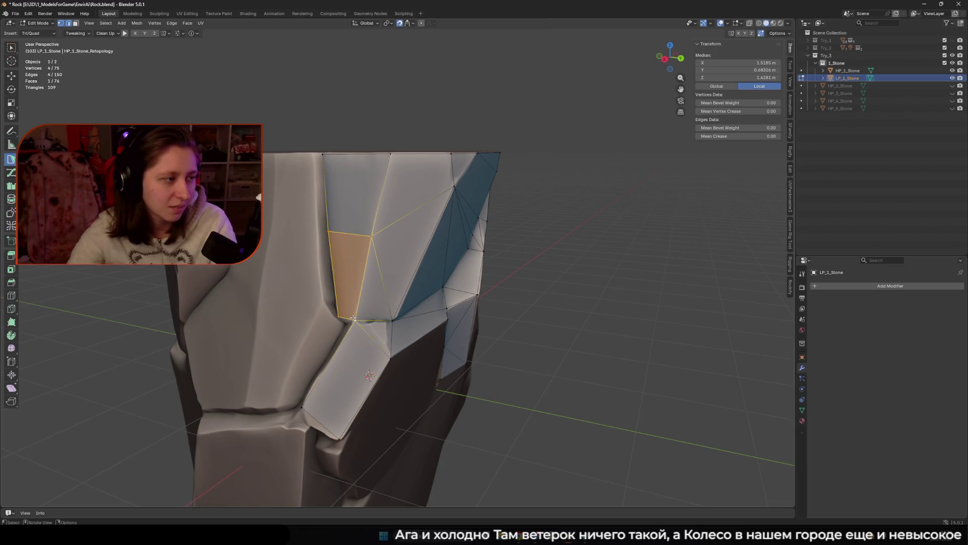
Step: Extend a vertical strip of two quads off the side edge
mouse_move(348, 228)
middle_down()
mouse_move(327, 234)
mouse_move(330, 255)
middle_up()
click(324, 234)
click(324, 234)
drag(327, 254, 314, 256)
mouse_move(313, 256)
middle_down()
mouse_move(335, 263)
mouse_move(343, 232)
middle_up()
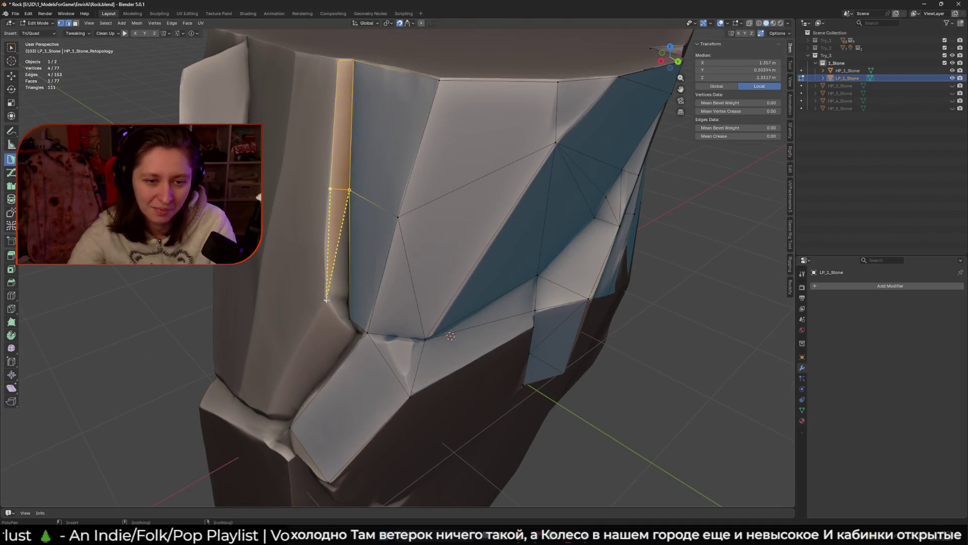
drag(325, 302, 324, 299)
Step: Add a triangle face from a new edge and undo an unwanted extra face
mouse_move(324, 298)
middle_down()
mouse_move(389, 280)
mouse_move(373, 293)
mouse_move(345, 283)
mouse_move(363, 295)
mouse_move(368, 284)
mouse_move(353, 275)
mouse_move(363, 282)
mouse_move(454, 273)
middle_up()
shift+click(411, 303)
click(359, 311)
shift+click(368, 284)
click(385, 290)
key(ctrl+z)
Step: Extend another quad from an edge and position its new vertices on the surface
drag(439, 310, 435, 317)
middle_drag(417, 312, 426, 242)
mouse_move(426, 242)
mouse_down()
mouse_move(373, 252)
mouse_move(361, 276)
mouse_up()
middle_drag(360, 276, 399, 232)
drag(399, 232, 417, 205)
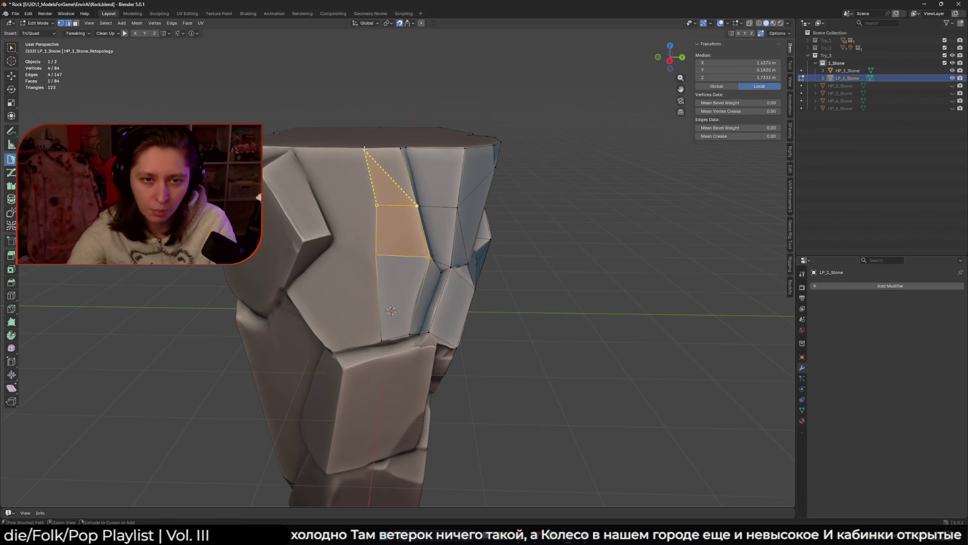
middle_drag(400, 148, 367, 206)
drag(366, 205, 366, 205)
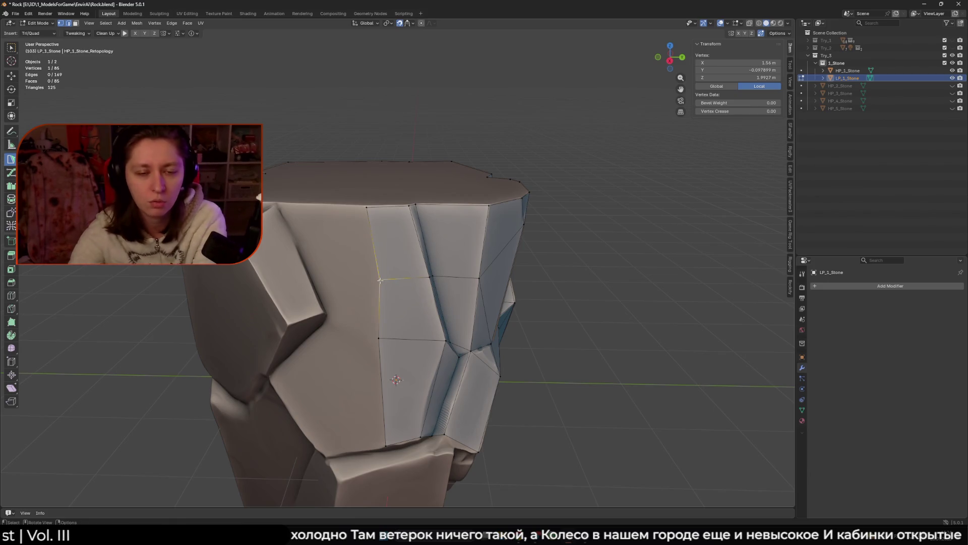
Step: Undo an unwanted triangle and replace it with new triangle faces, placing the new vertex
shift+middle_drag(363, 284, 391, 287)
click(408, 247)
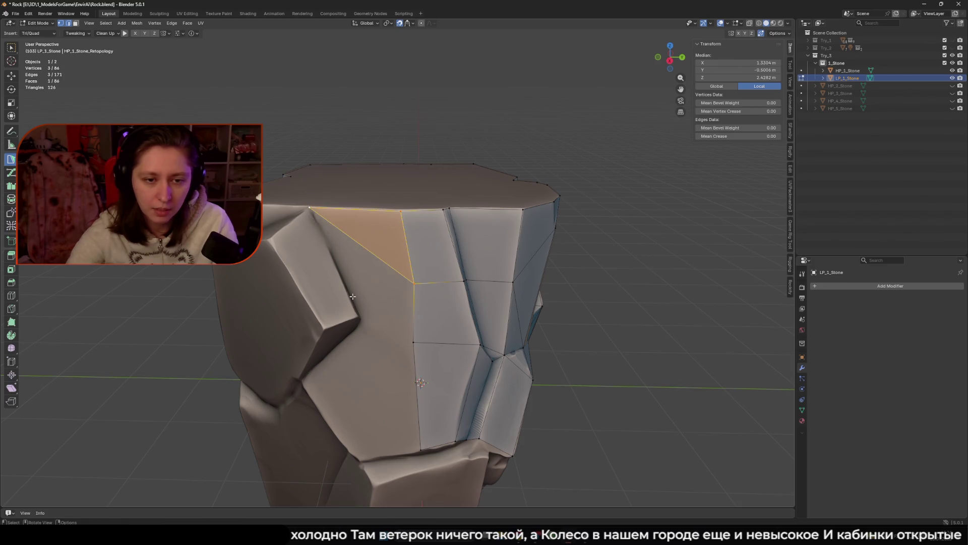
key(ctrl+z)
click(360, 317)
mouse_move(360, 316)
middle_down()
mouse_move(290, 301)
mouse_move(325, 318)
middle_up()
click(326, 318)
drag(325, 318, 323, 310)
Step: Snap the new vertex onto the stone surface and refine its position
mouse_move(322, 310)
middle_down()
mouse_move(368, 266)
mouse_move(366, 254)
middle_up()
scroll(364, 251, up, 3)
drag(363, 250, 364, 243)
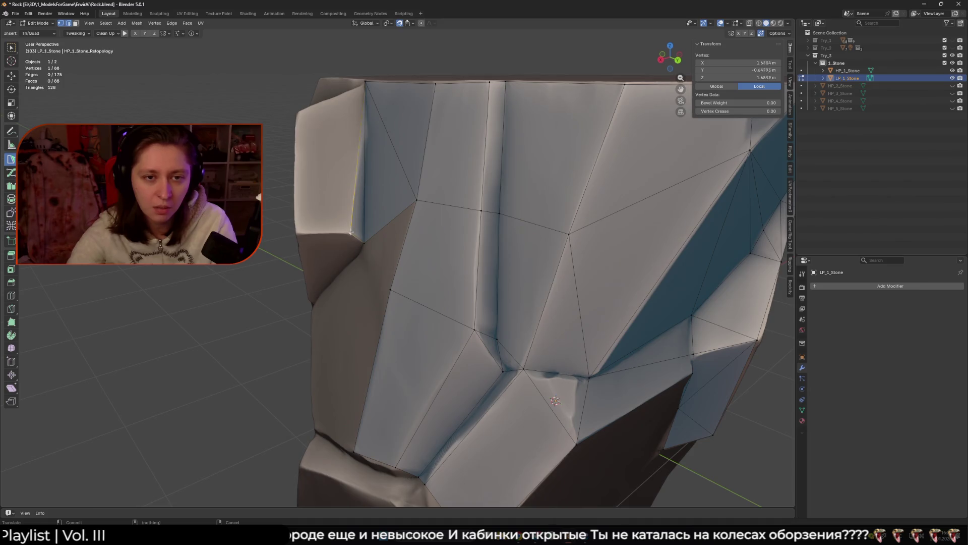
middle_drag(349, 222, 374, 245)
drag(374, 245, 373, 241)
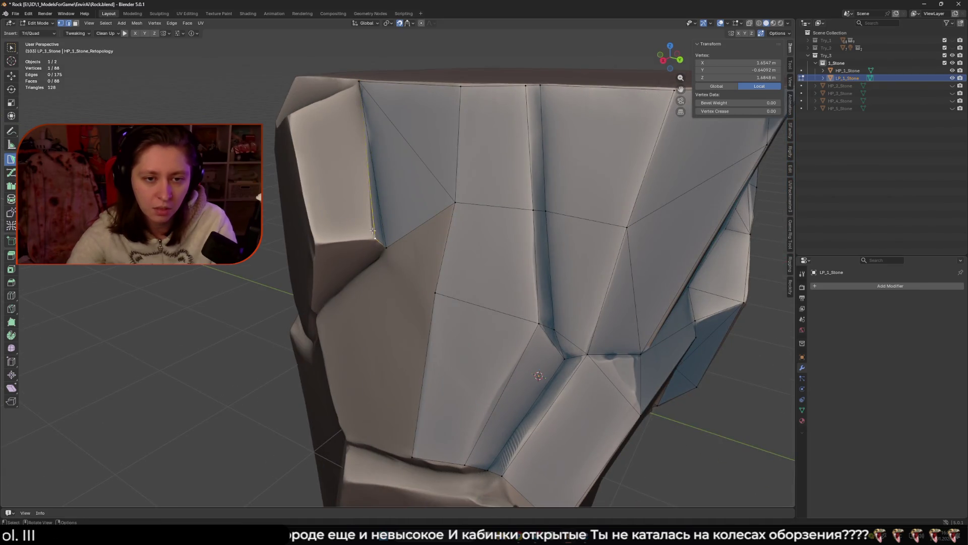
scroll(373, 231, down, 3)
Step: Complete a quad up to the top rim, add a triangle beside it, and fine-tune vertices
click(366, 138)
mouse_move(327, 186)
middle_down()
mouse_move(370, 245)
mouse_move(324, 260)
mouse_move(328, 194)
middle_up()
click(334, 200)
click(370, 245)
click(318, 264)
drag(308, 241, 307, 243)
middle_drag(306, 244, 342, 285)
drag(342, 285, 344, 282)
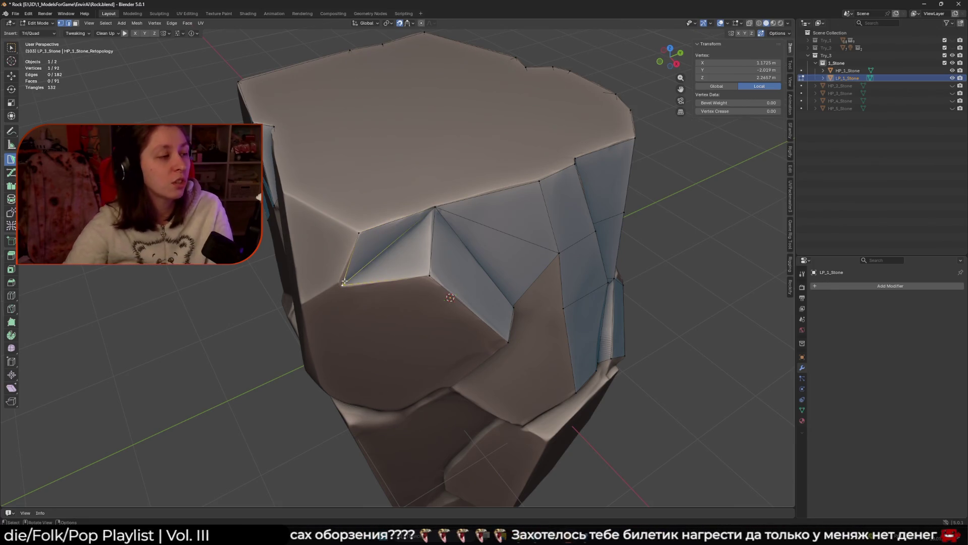